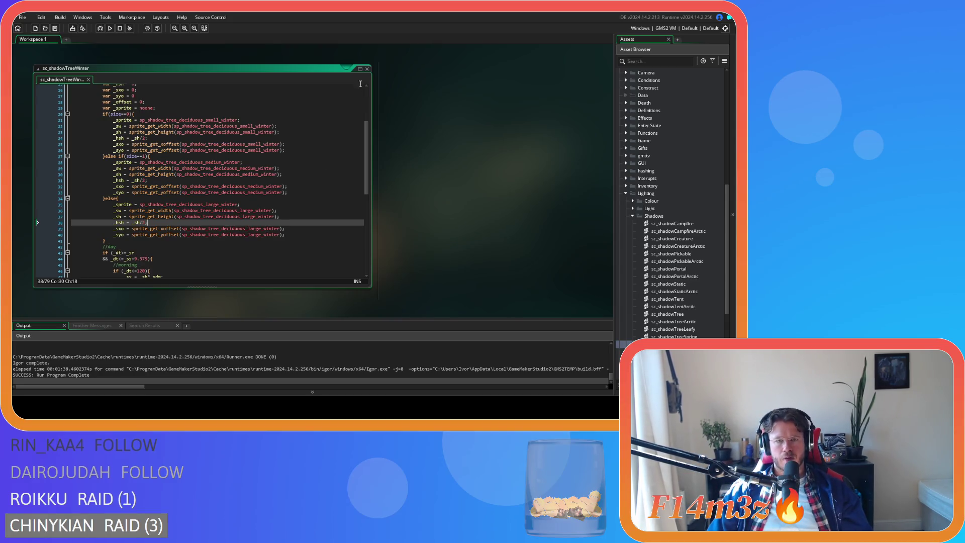
Step: Close the sc_shadowTreeWinter script editor window
left_click(367, 68)
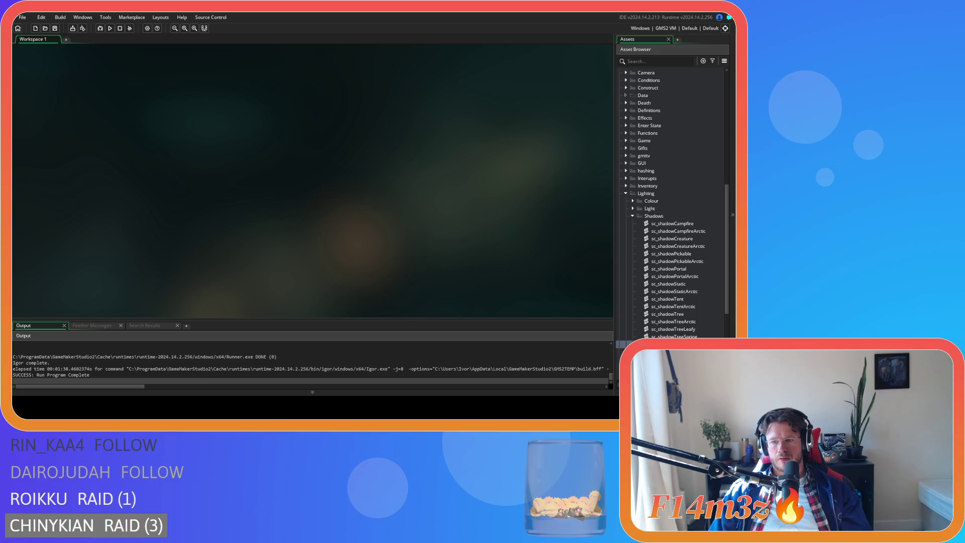
Step: Open sc_shadowTreeWinterSnow and rename its function from shadowTreeSpring to shadowTreeWinterSnow
double_click(674, 352)
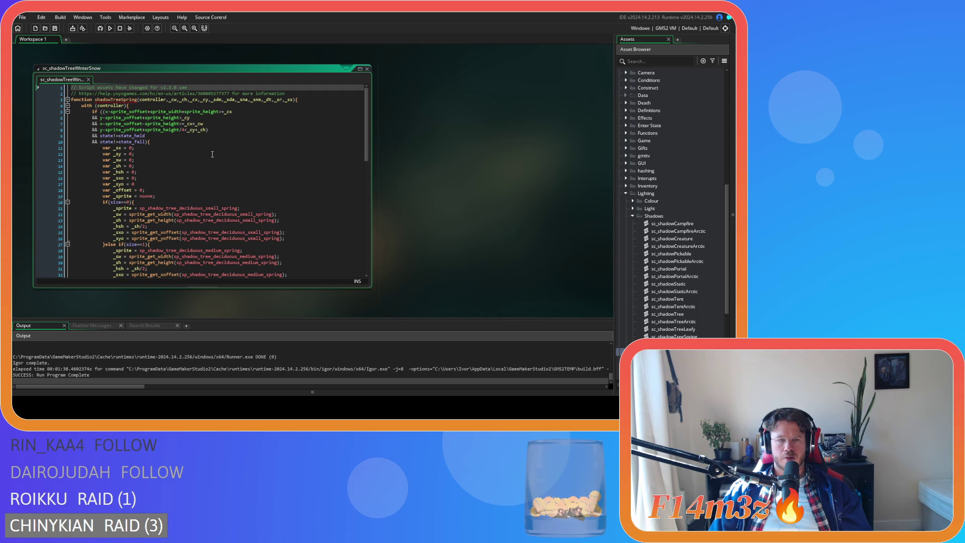
left_click(122, 99)
left_click_drag(122, 100, 138, 100)
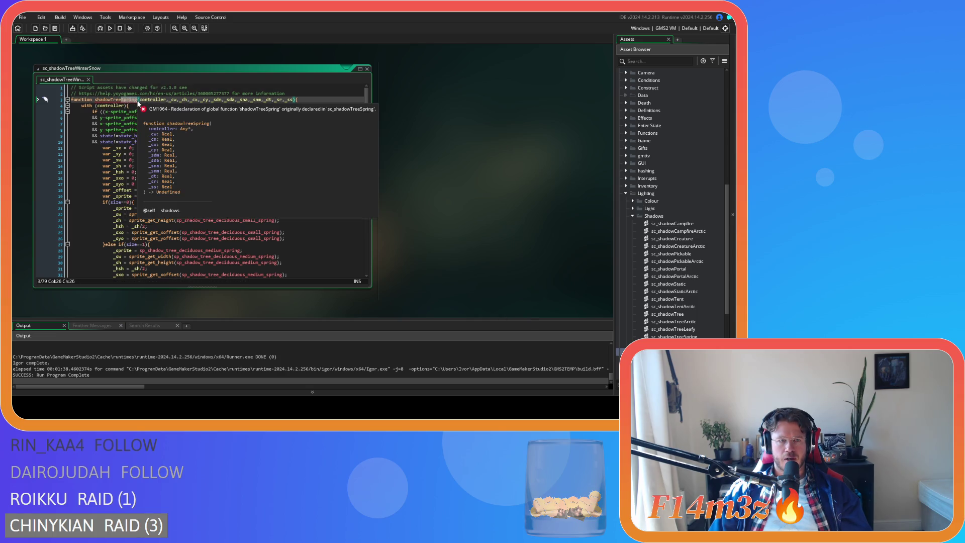
type("WinterSnow")
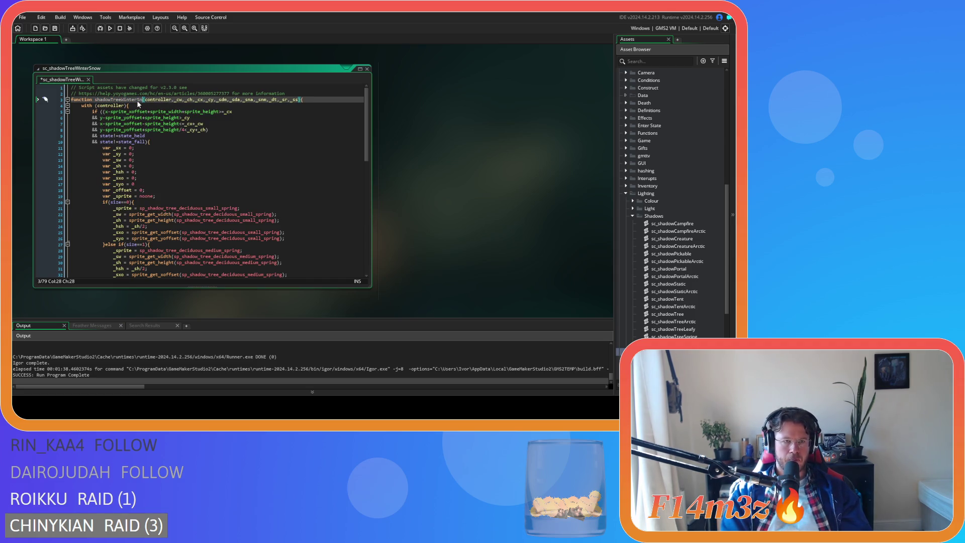
Step: Set line 21's sprite to sp_shadow_tree_deciduous_small_winter_snow, then copy winter_snow and search for spring
left_click_drag(221, 208, 237, 208)
type("winter")
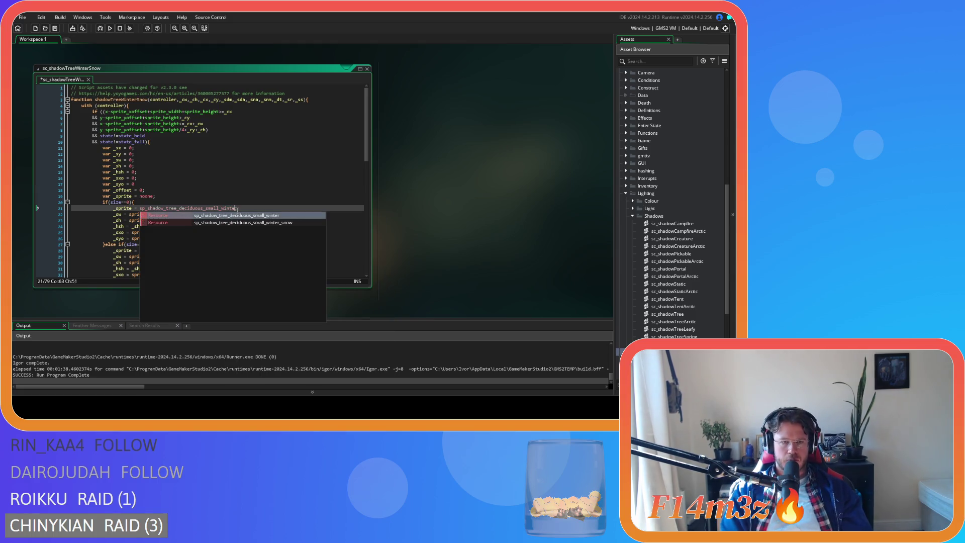
key("Return")
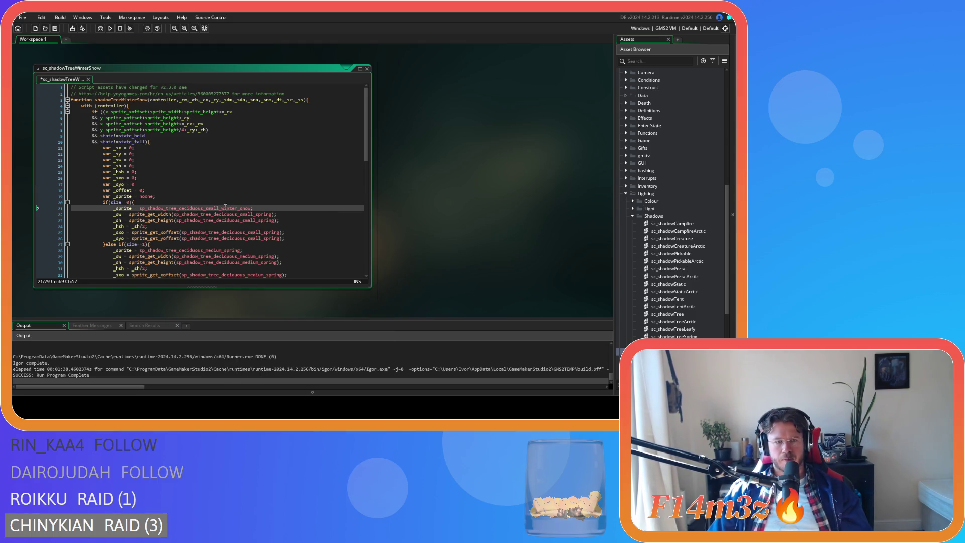
mouse_move(221, 206)
left_click_drag(221, 208, 251, 211)
key("ctrl+c")
double_click(264, 215)
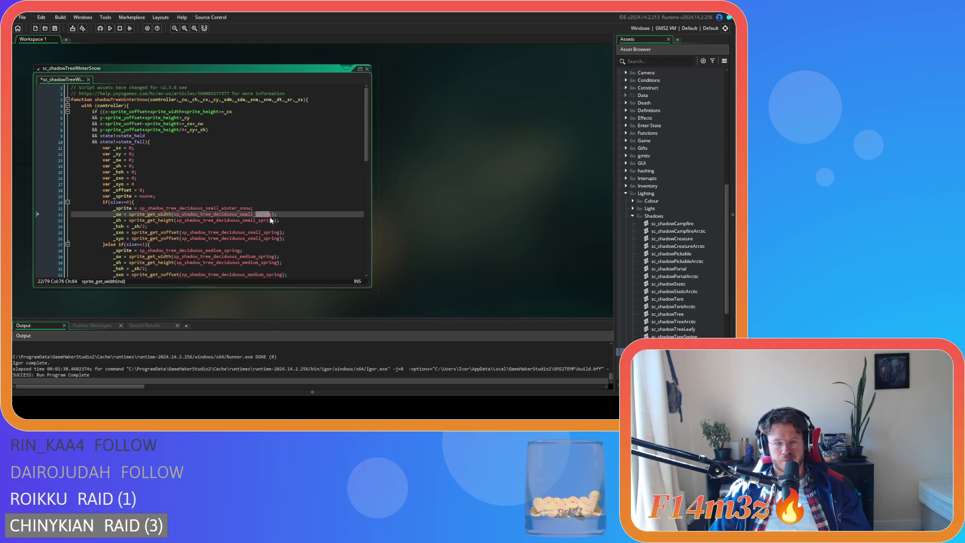
key("ctrl+f")
Step: Replace all six remaining spring sprite references with winter_snow and save the script
left_click(242, 97)
key("ctrl+v")
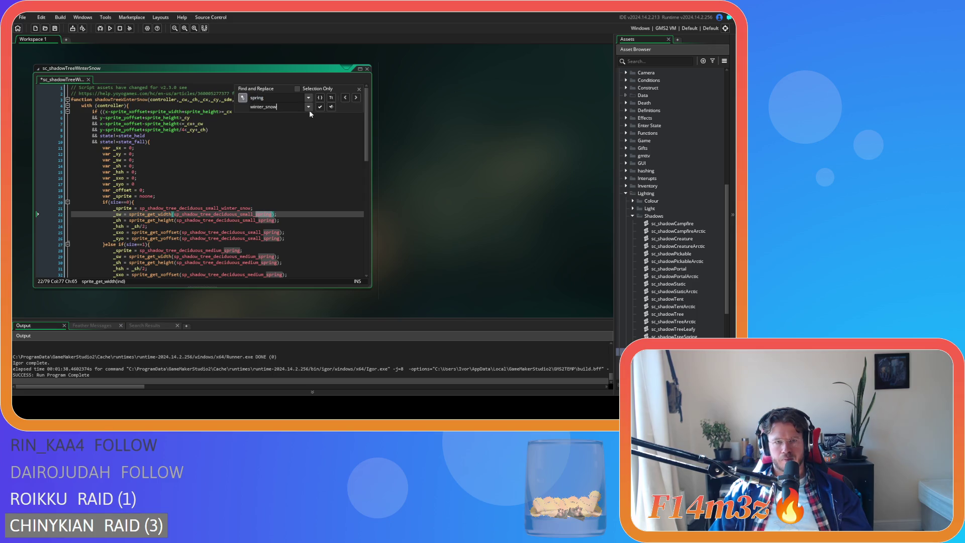
left_click(320, 107)
left_click(321, 107)
left_click(320, 107)
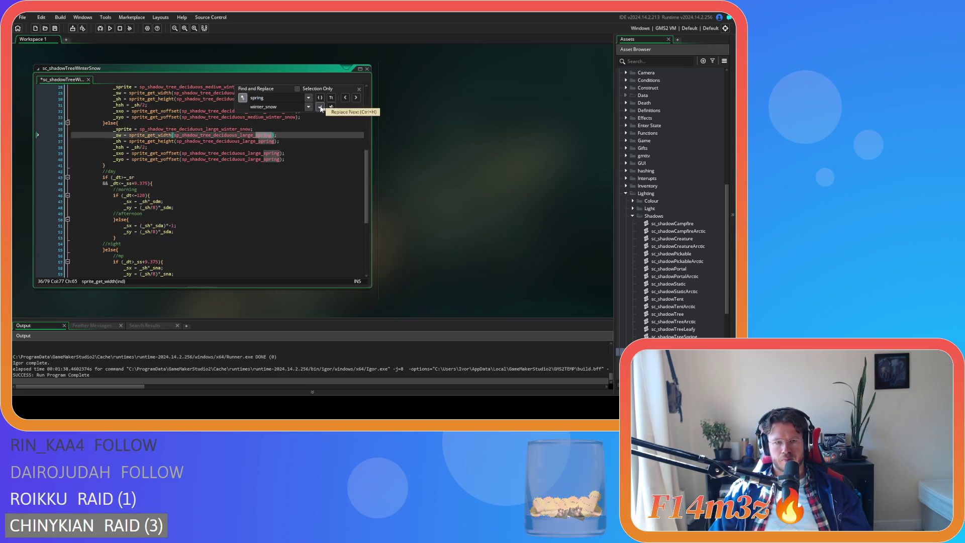
left_click(321, 107)
left_click(320, 107)
left_click(321, 108)
key("ctrl+s")
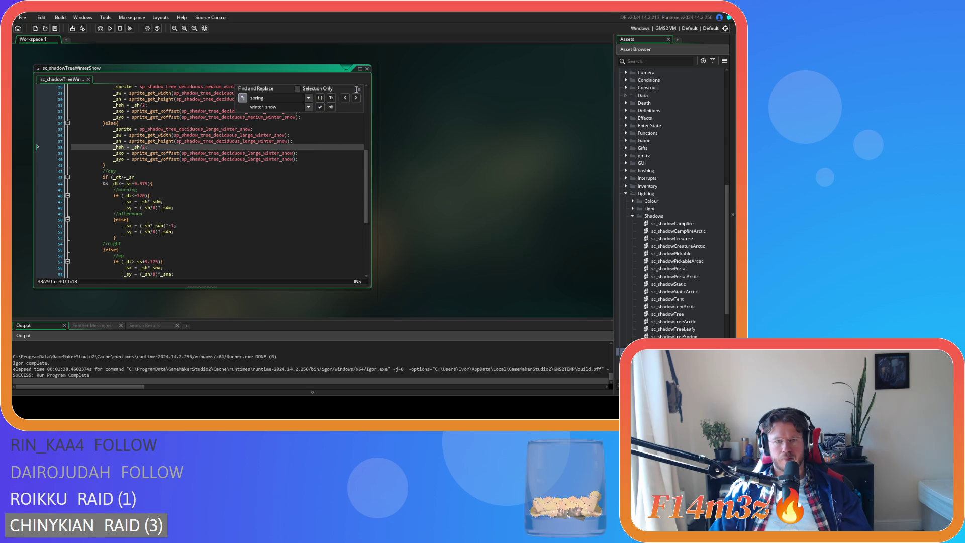
Step: Review the updated medium and large sprite lines, then close sc_shadowTreeWinterSnow
key("Escape")
left_click(327, 153)
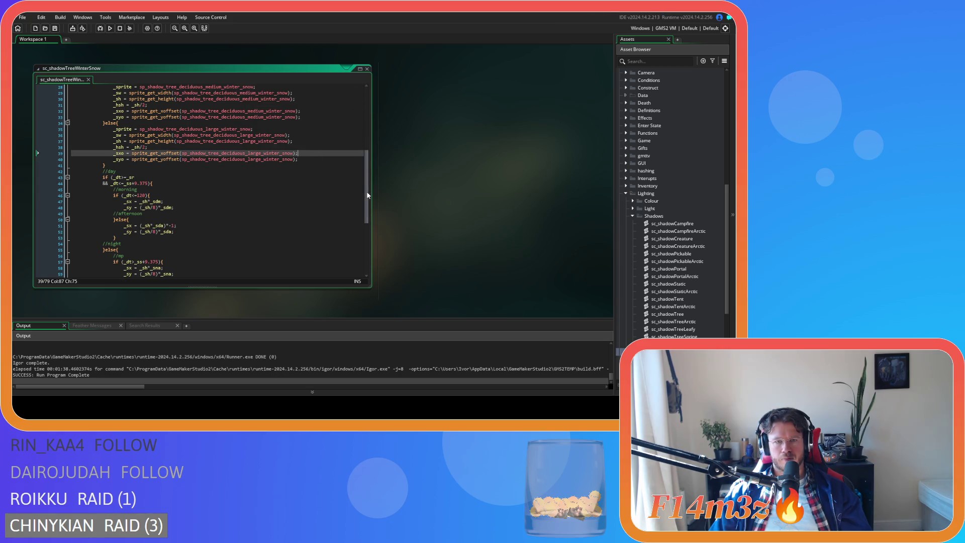
scroll(364, 195, "up", 9)
left_click(299, 152)
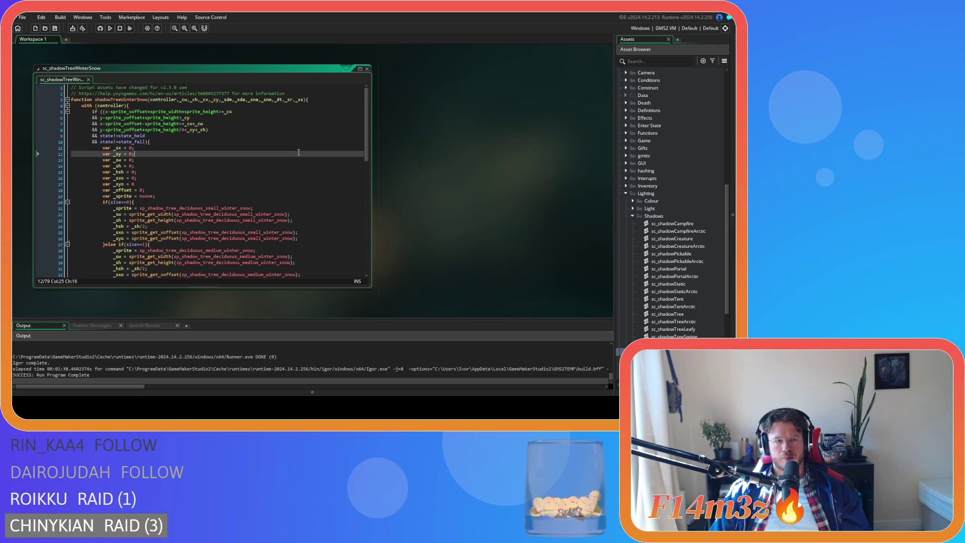
scroll(299, 152, "down", 15)
scroll(299, 159, "up", 11)
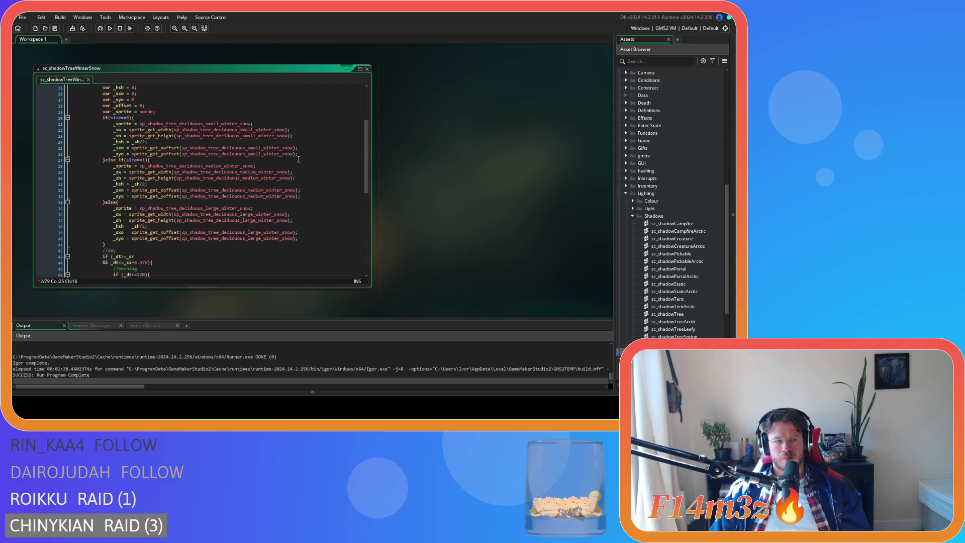
scroll(299, 159, "down", 12)
scroll(299, 159, "up", 15)
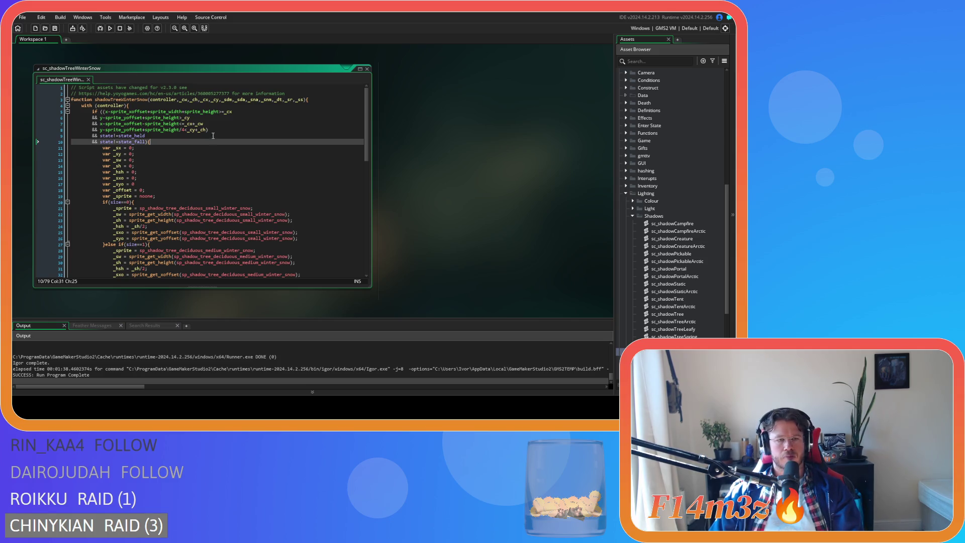
left_click(251, 177)
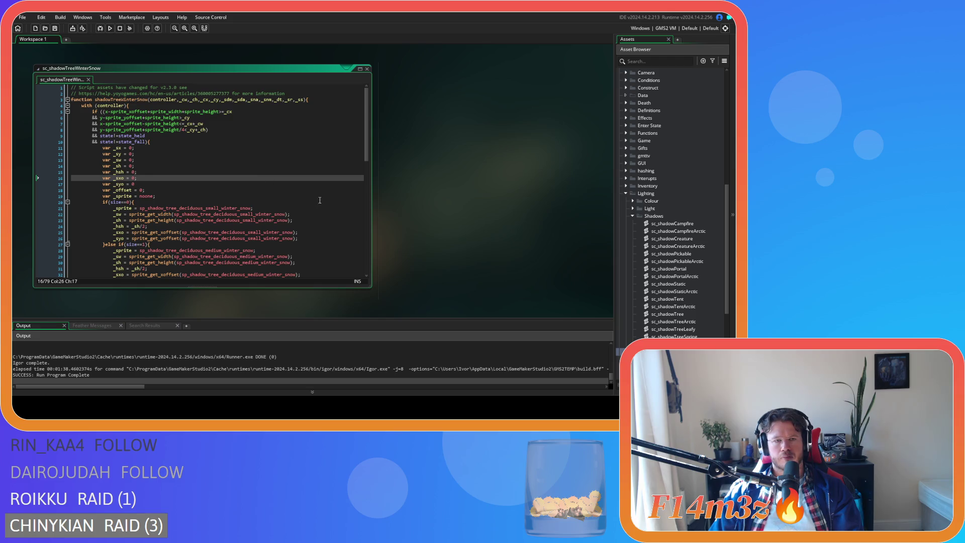
left_click(367, 69)
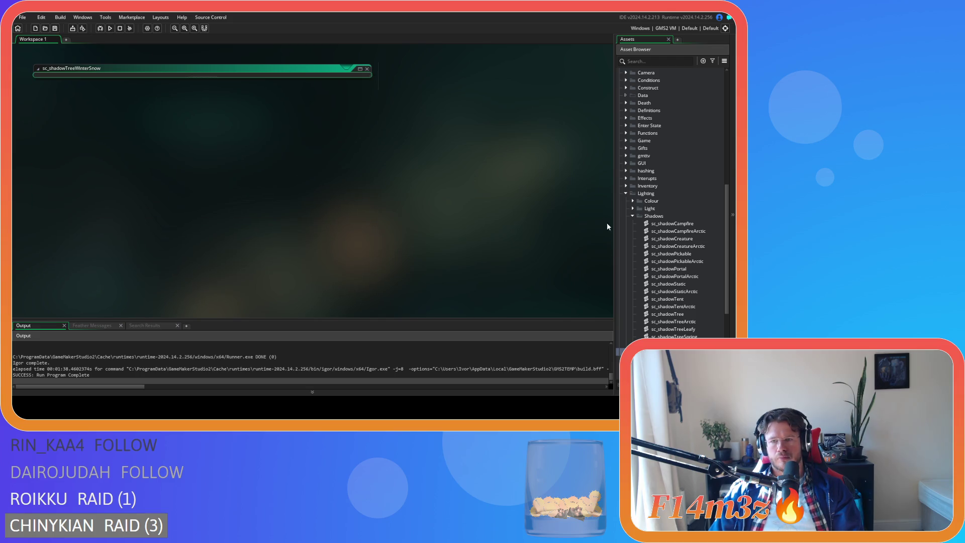
Step: Open ob_shadow's Draw code and jump to the shadows() definition in sc_shadows.gml
left_click(634, 219)
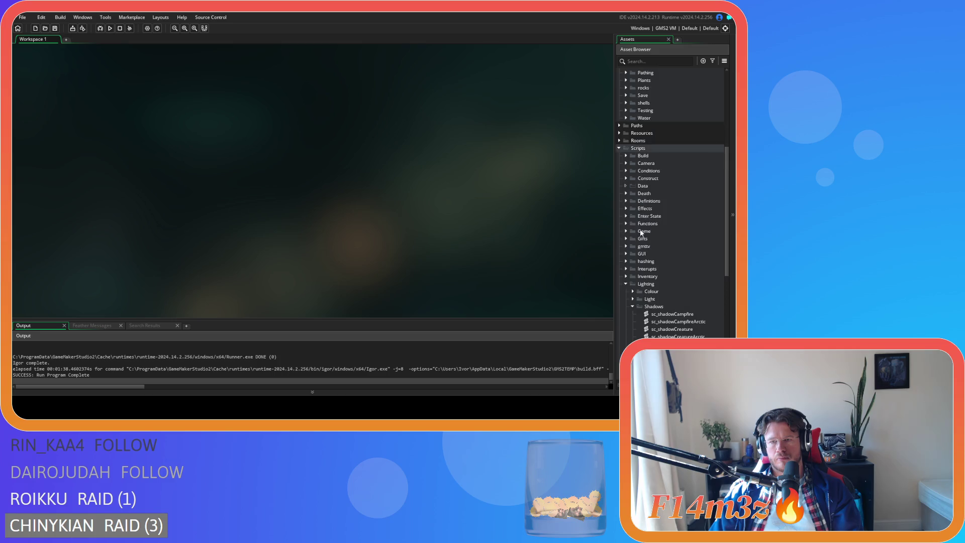
scroll(653, 201, "up", 5)
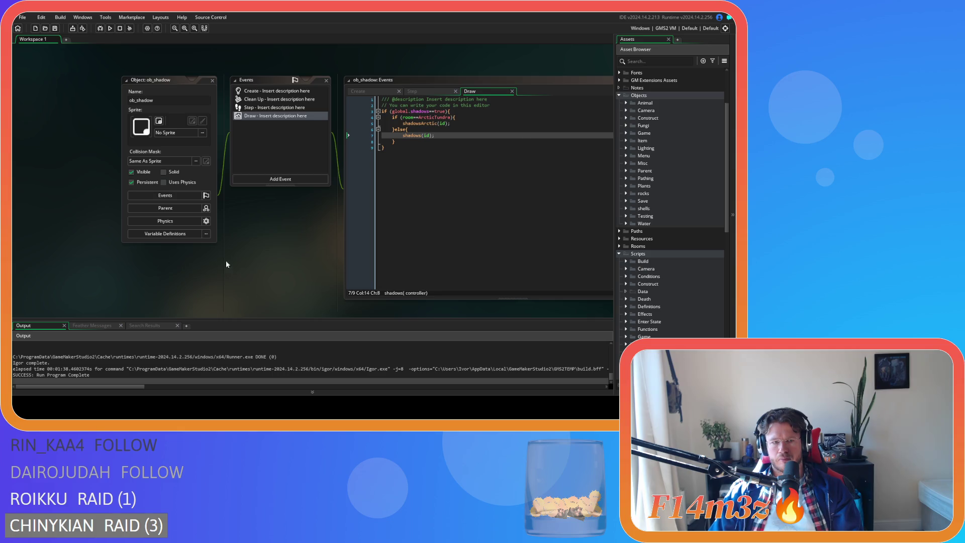
key("F12")
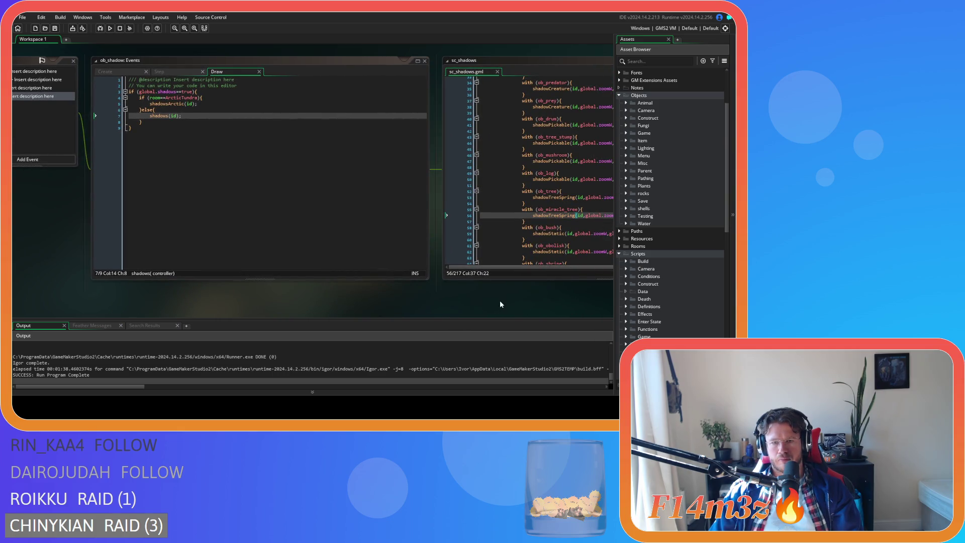
Step: Wrap and indent the ob_tree and ob_miracle_tree blocks inside if (global.season=="Spring")
mouse_move(500, 300)
left_mouse_down()
mouse_move(276, 298)
mouse_move(202, 313)
left_mouse_up()
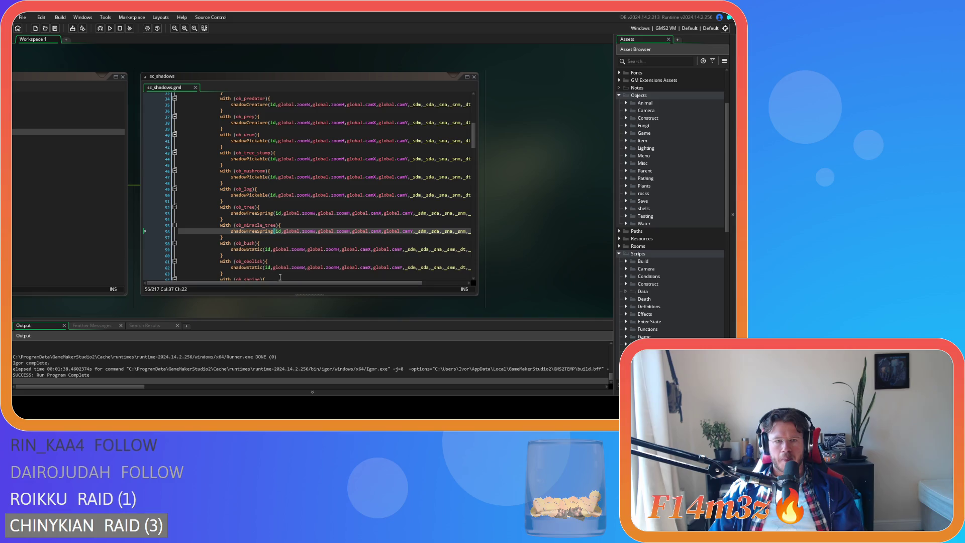
left_click(231, 202)
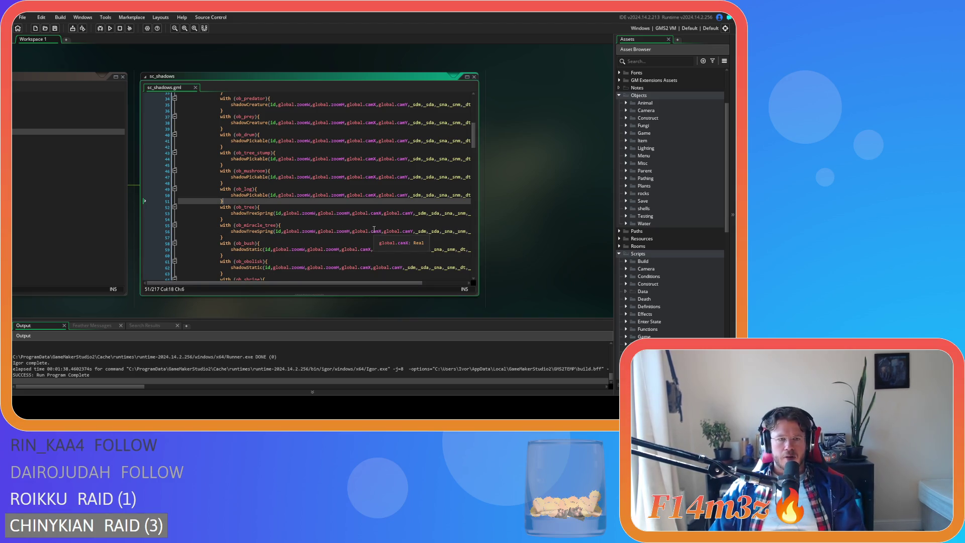
key("Return")
type("if")
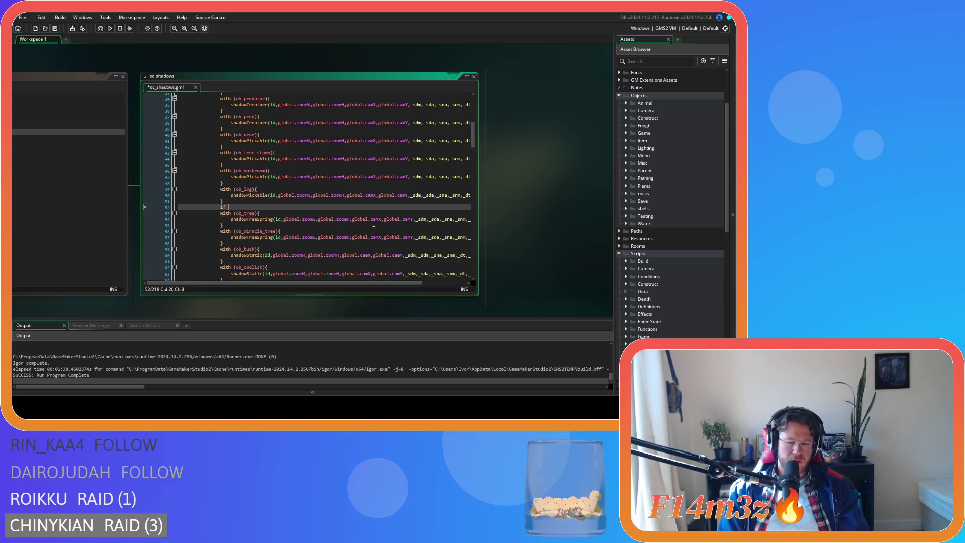
type("(global.")
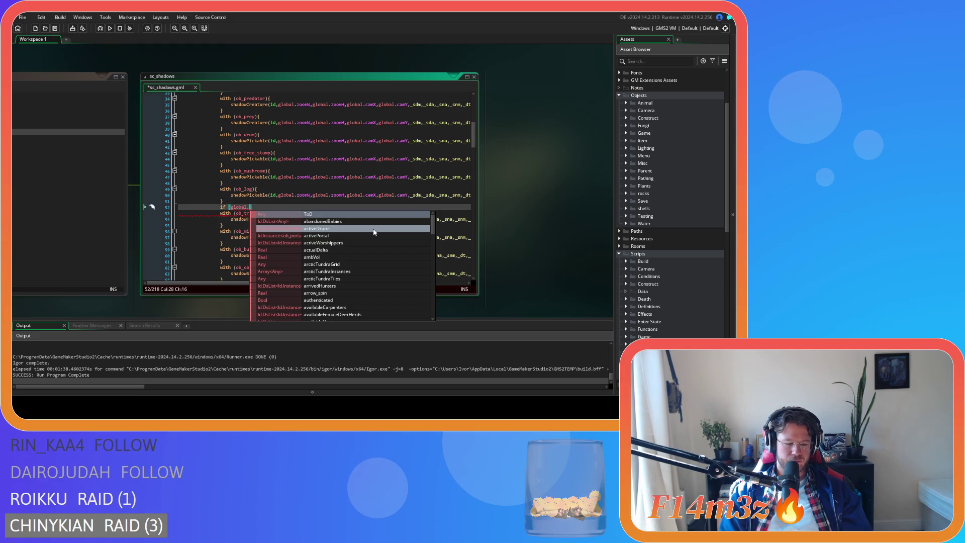
type("season")
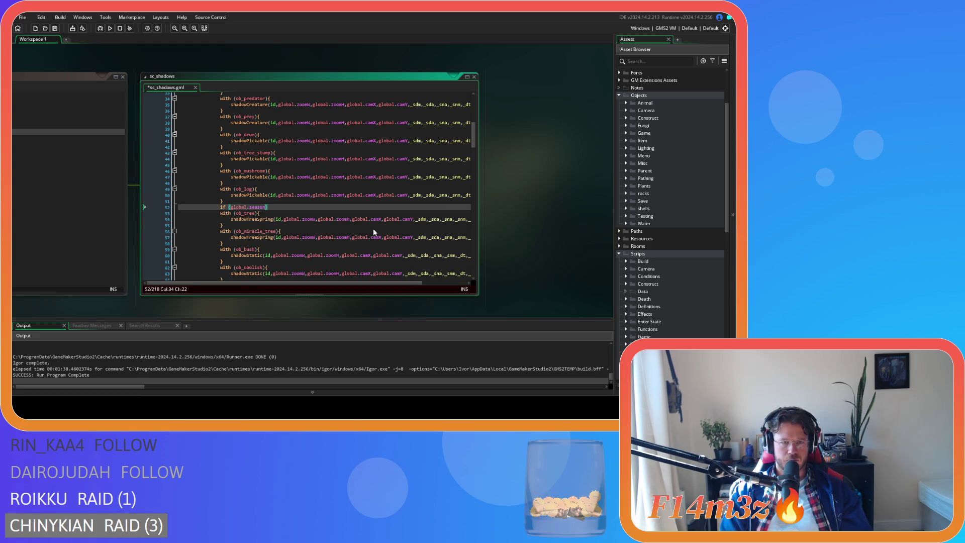
type("==\"")
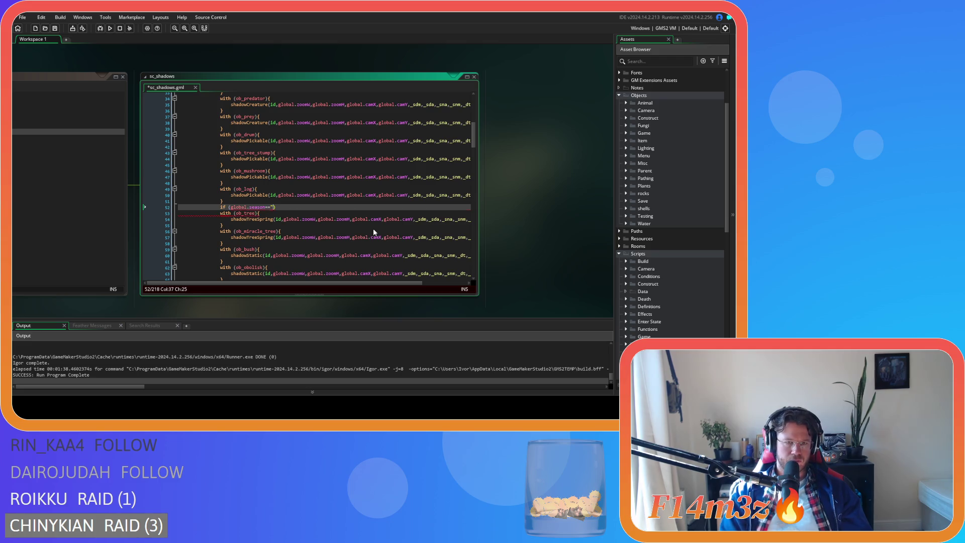
type("Spring")
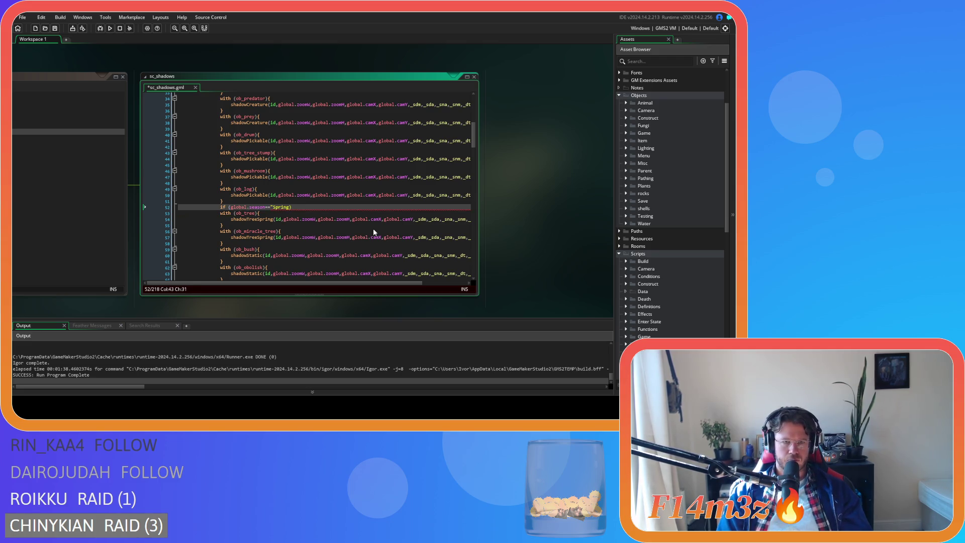
type("\")")
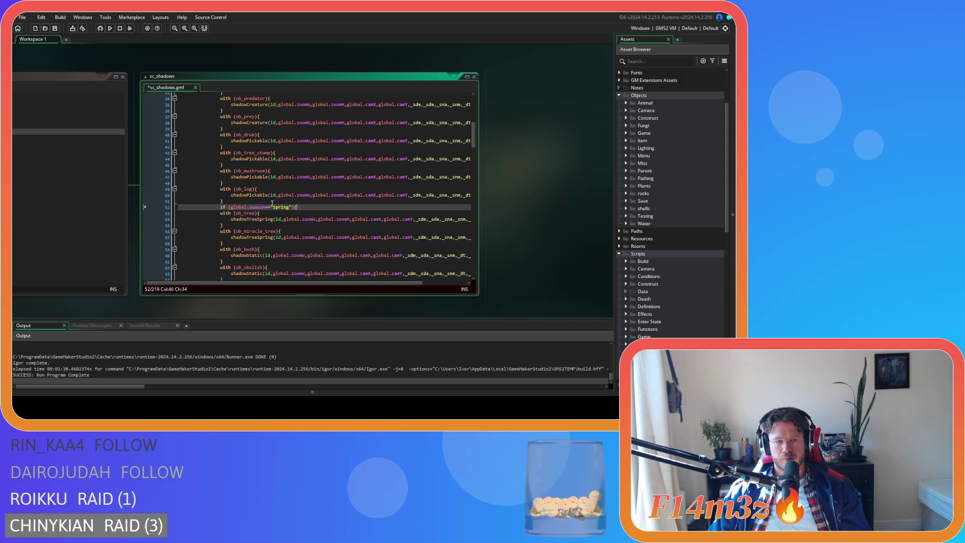
left_click_drag(224, 243, 211, 213)
key("Tab")
left_click(241, 243)
key("Return")
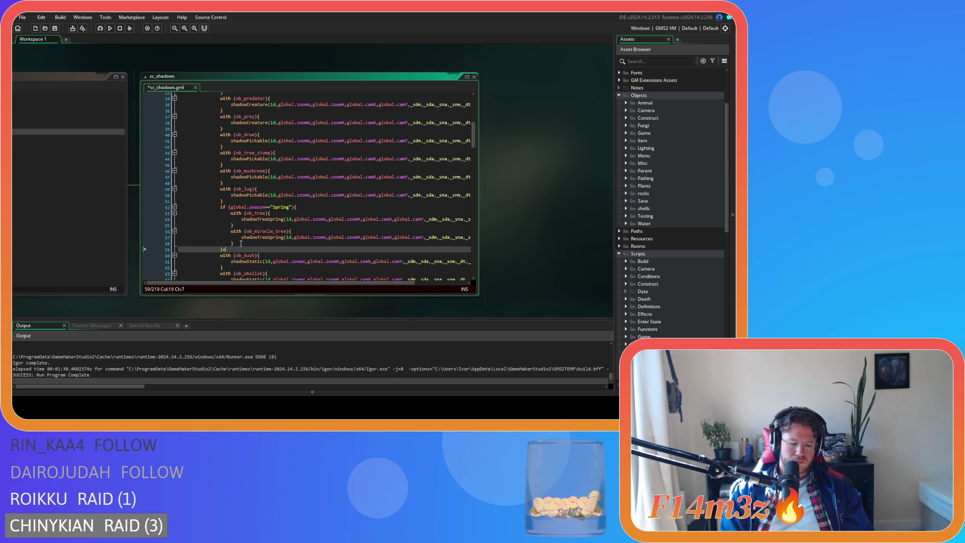
Step: Add an else if branch checking global.season=="Summer"
type("lse")
left_click_drag(297, 207, 221, 207)
key("ctrl+c")
left_click(243, 248)
key("ctrl+v")
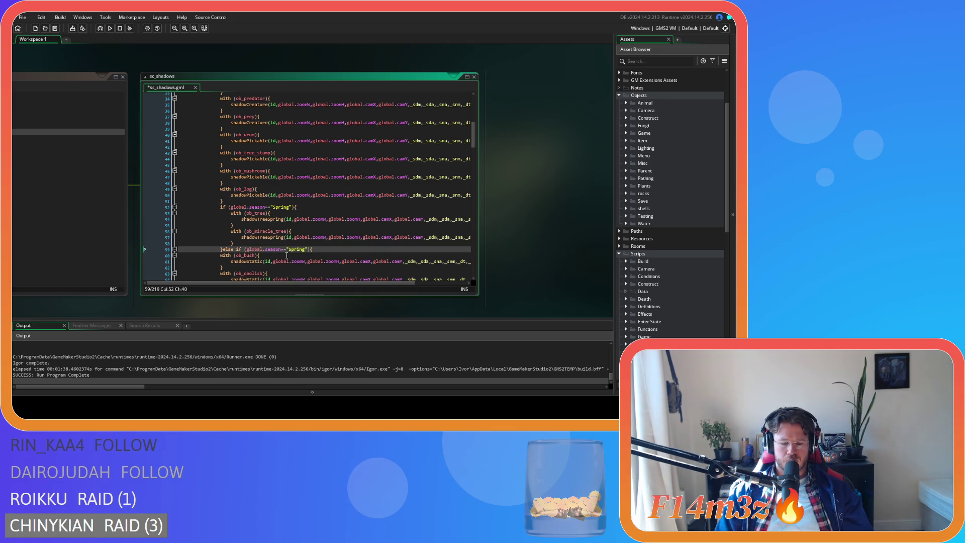
key("Return")
key("Return")
double_click(296, 249)
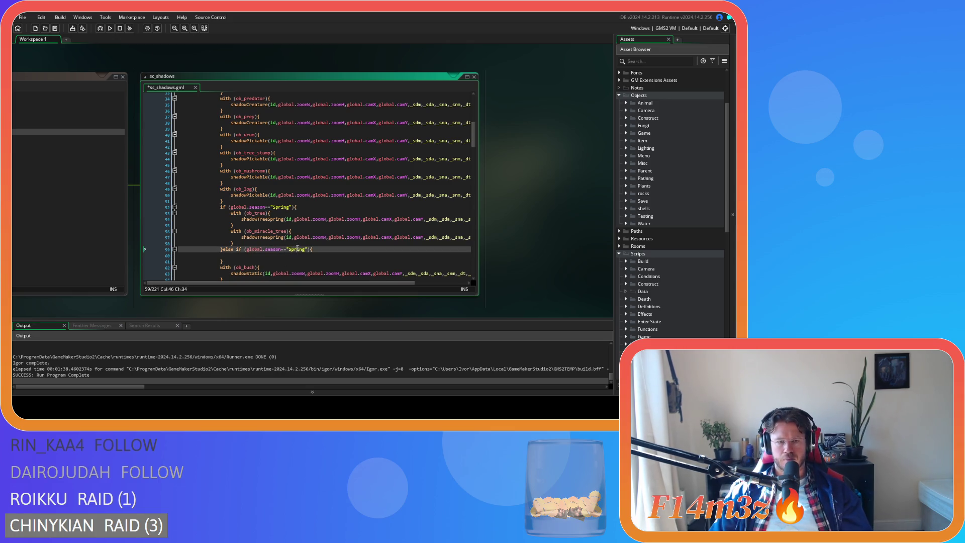
type("Summer")
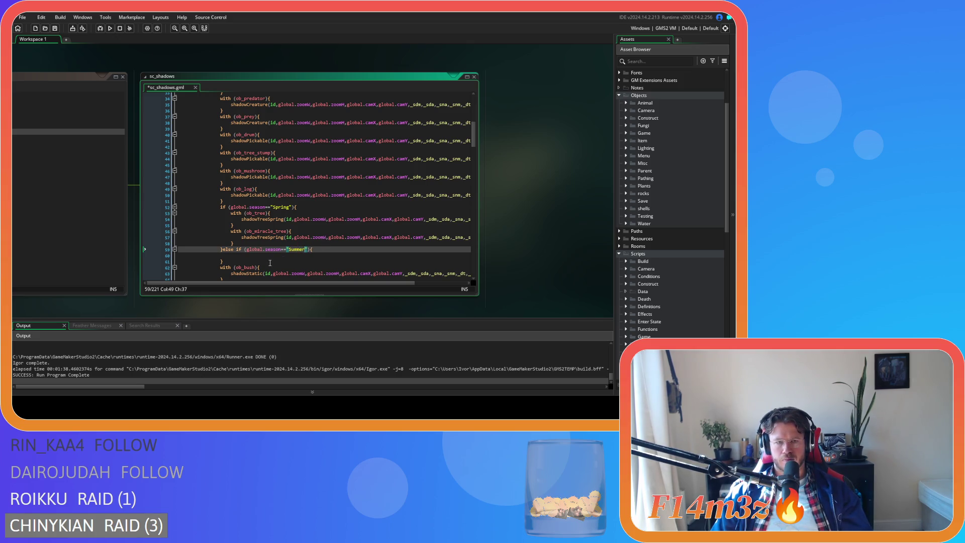
key("Right")
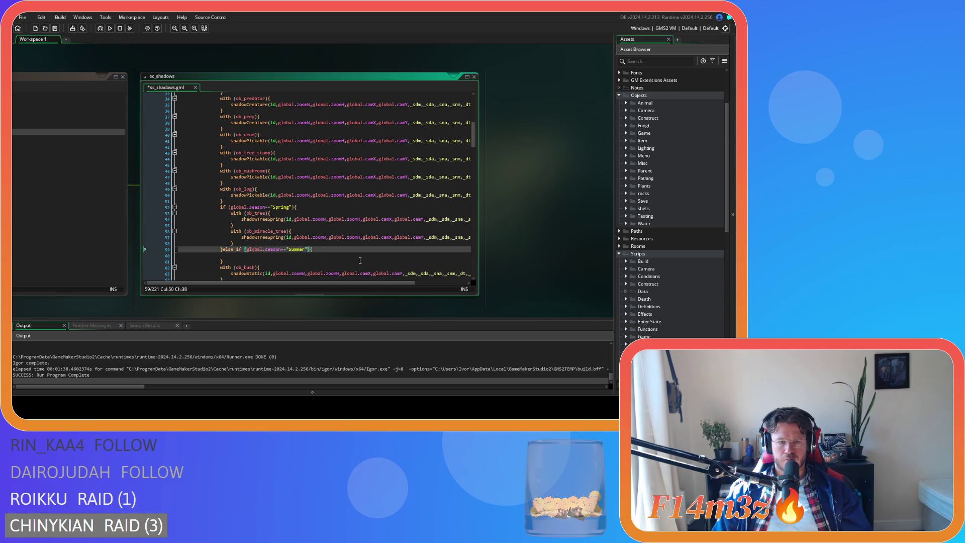
key("Return")
Step: Extend the condition with or global.season=="Autumn"
type("or ){")
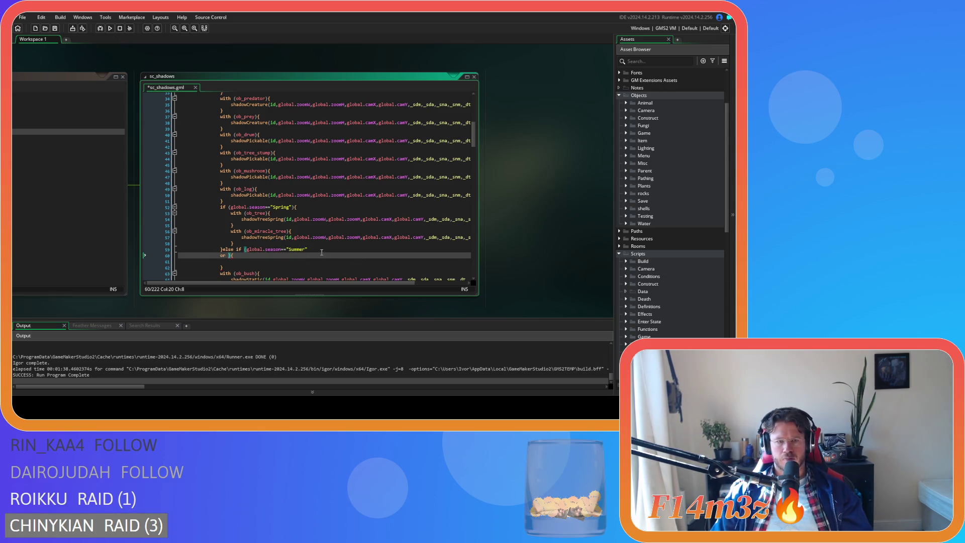
left_click_drag(322, 251, 246, 250)
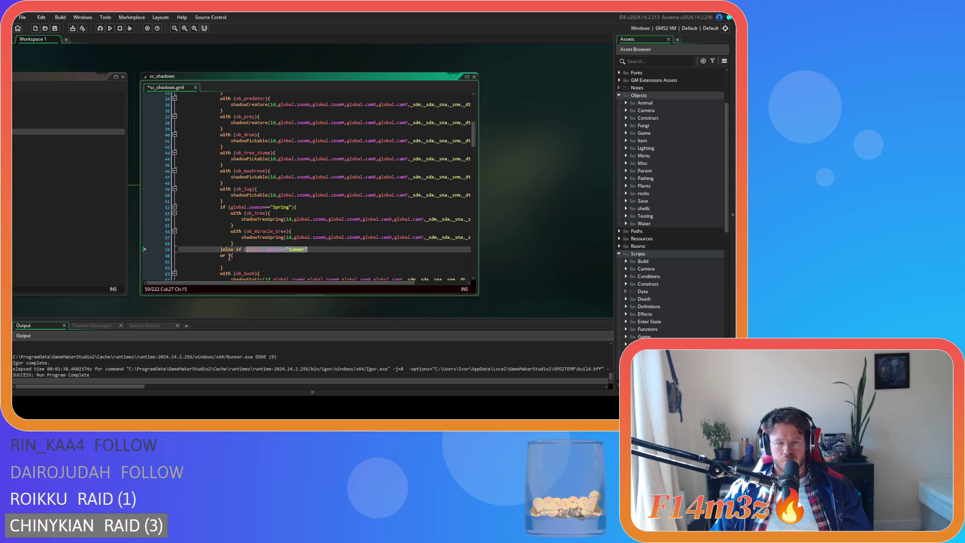
key("ctrl+c")
left_click(229, 256)
key("ctrl+v")
double_click(277, 256)
type("Autumn")
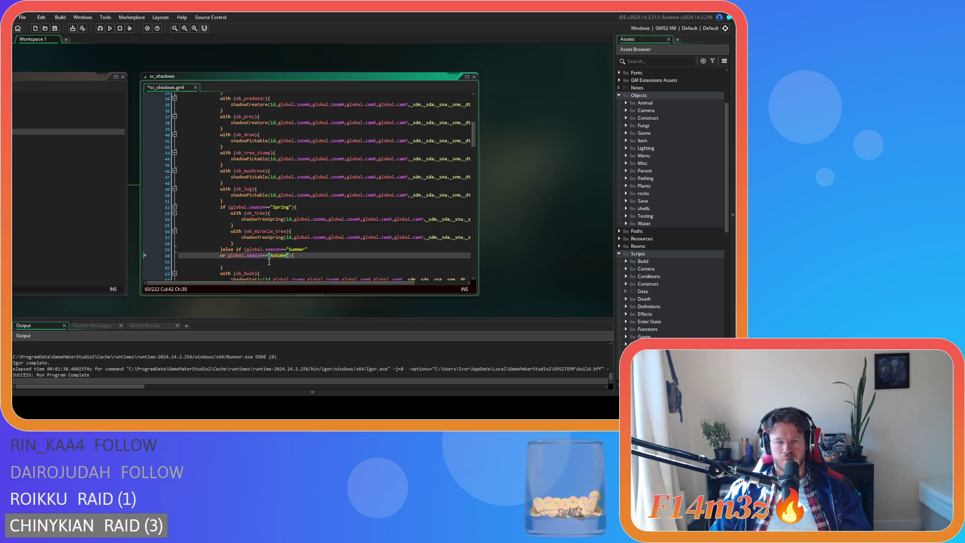
Step: Paste both tree blocks into the branch and rename their calls to shadowTreeLeafy
left_click(269, 262)
left_click_drag(234, 245, 234, 210)
left_click(243, 262)
key("ctrl+v")
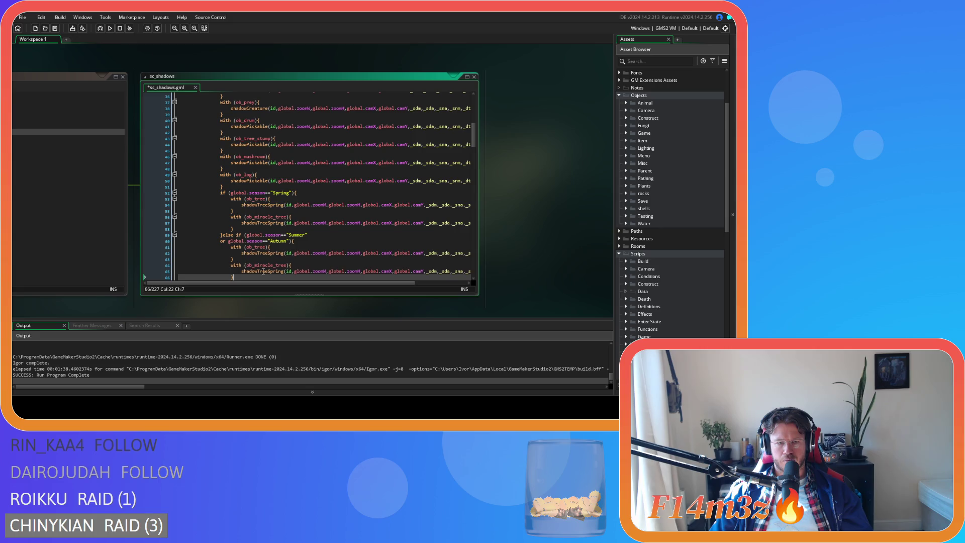
left_click_drag(268, 253, 284, 254)
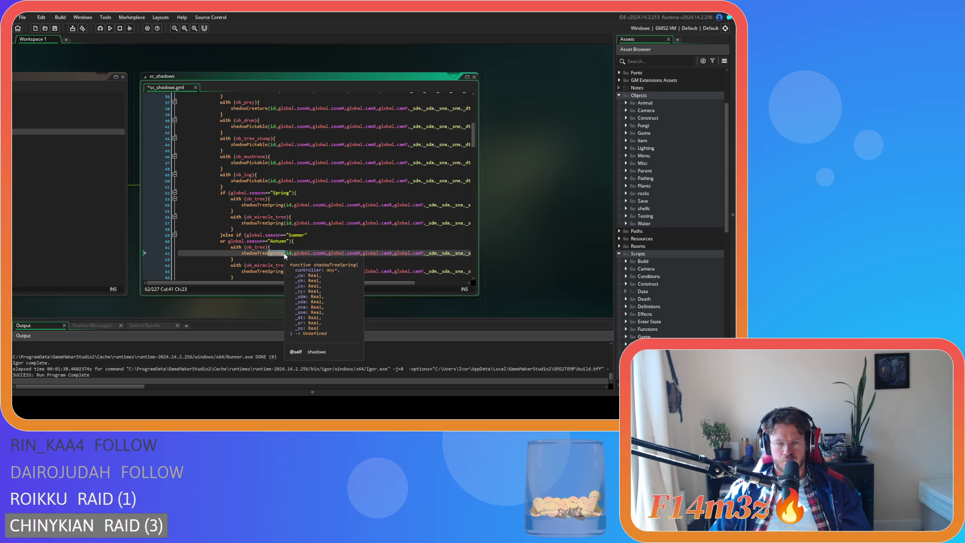
type("Leafy")
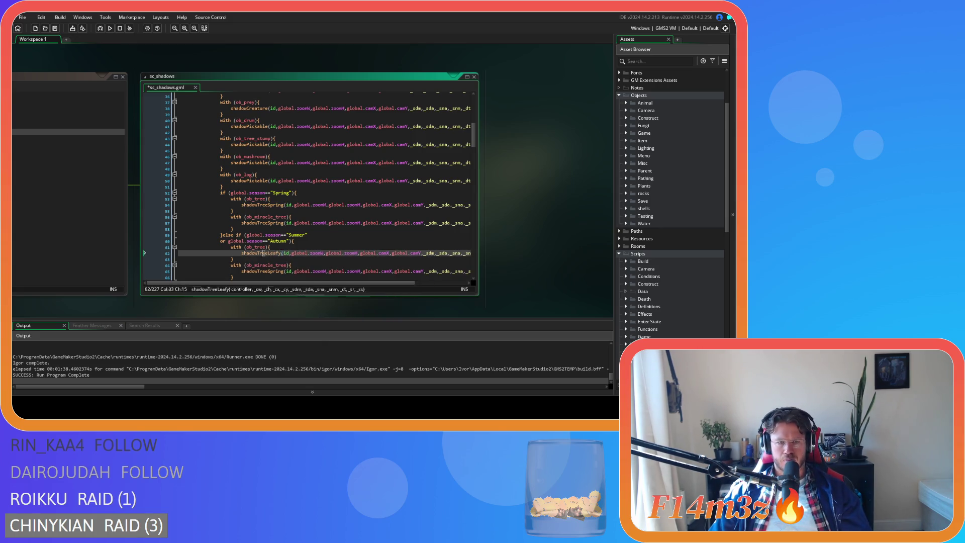
double_click(268, 271)
type("Leafy")
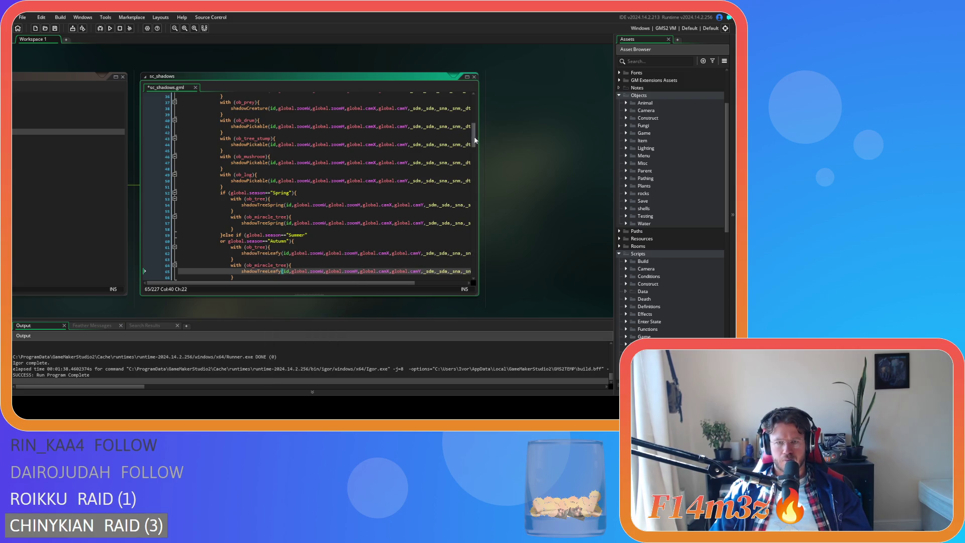
left_click_drag(472, 136, 475, 154)
scroll(363, 166, "up", 4)
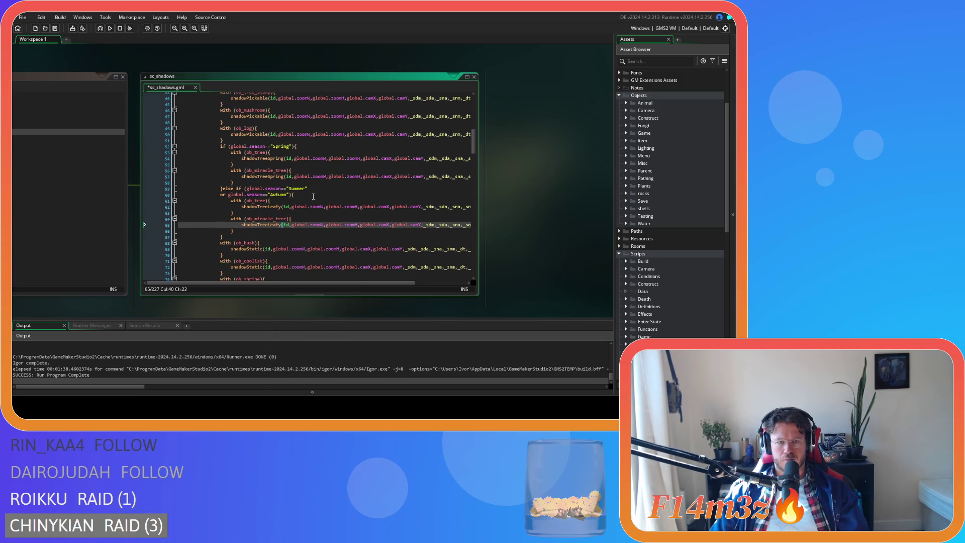
left_click(314, 197)
left_click(224, 237)
Step: Add an else block after the Summer-or-Autumn branch and start its inner if((globa condition
type("else{")
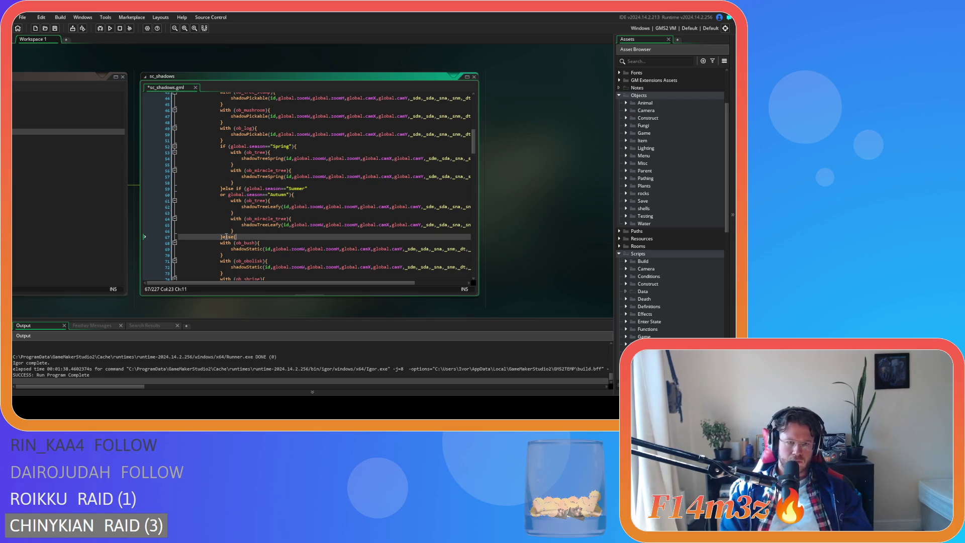
key("Return")
key("Return")
key("Up")
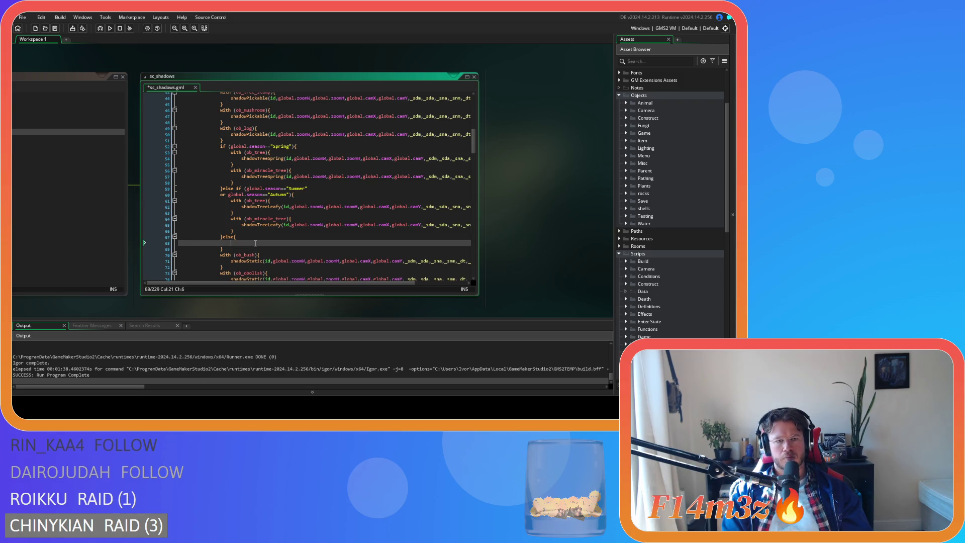
type("if")
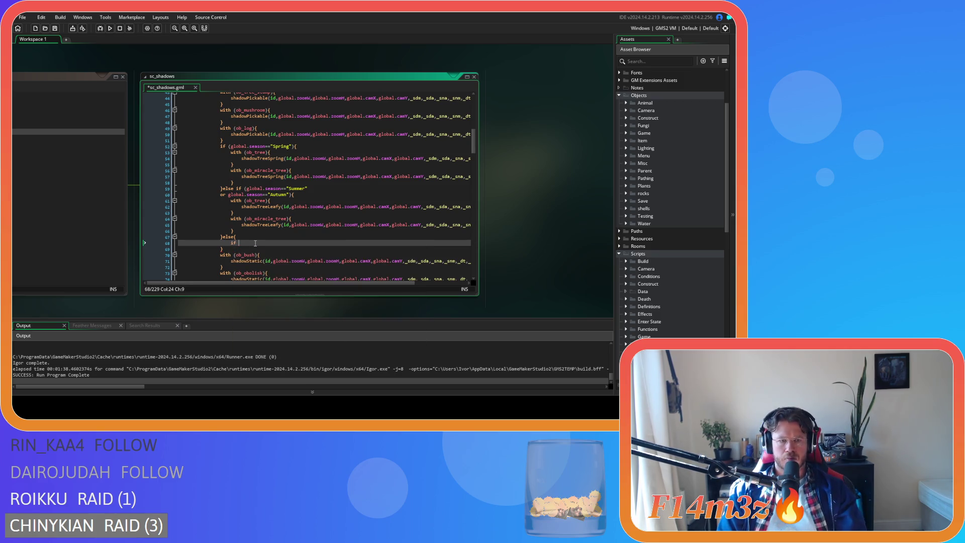
type("()(globa")
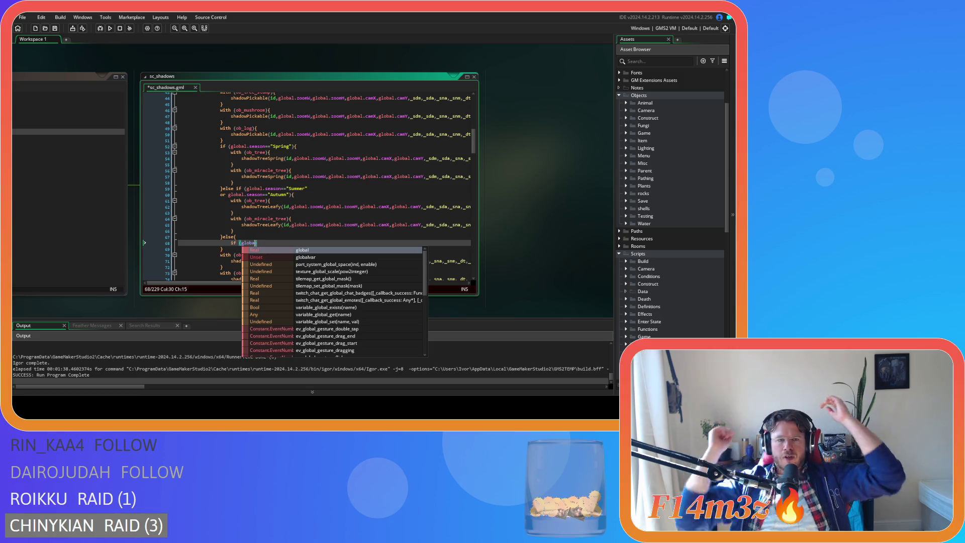
left_click(542, 249)
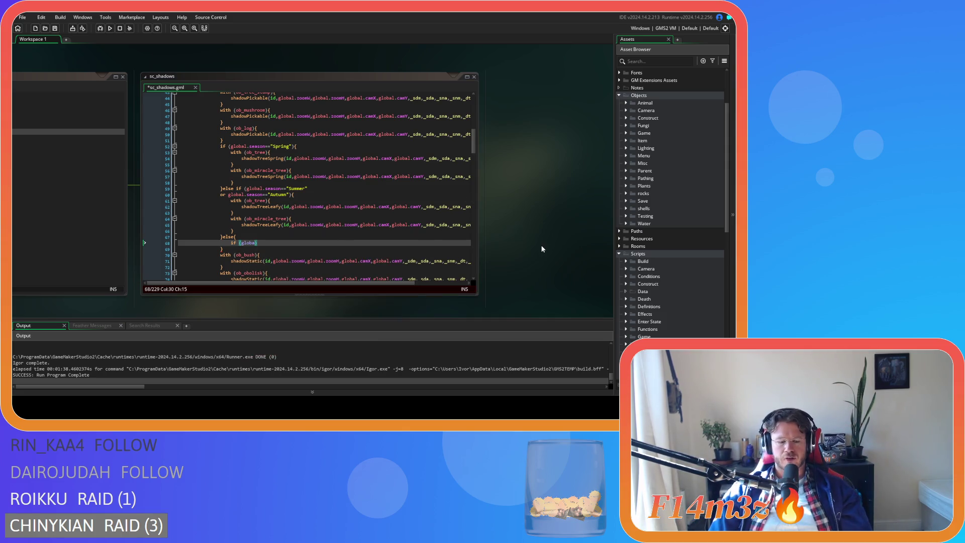
Step: Search the whole project for snowCover, correcting the term to a capital C
key("ctrl+shift+f")
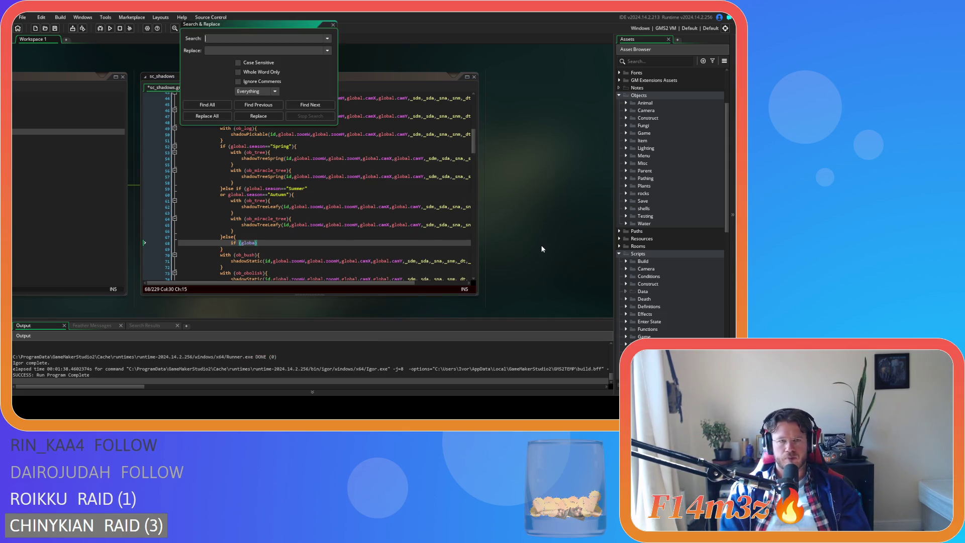
type("snowcover")
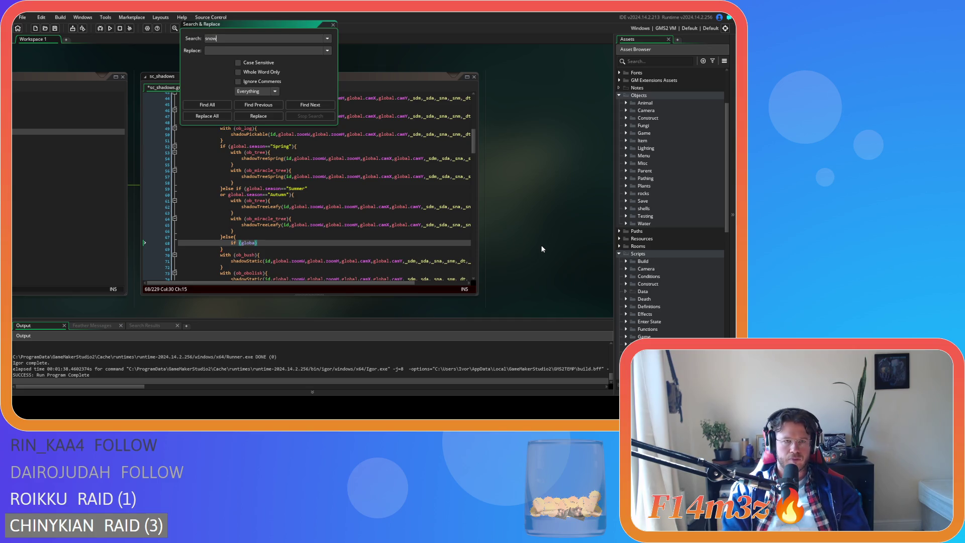
left_click(209, 105)
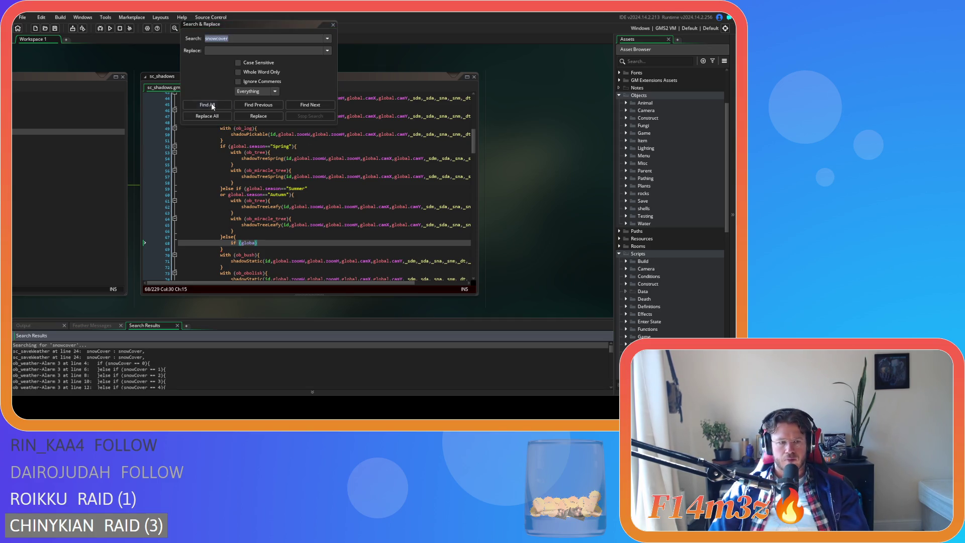
left_click(217, 39)
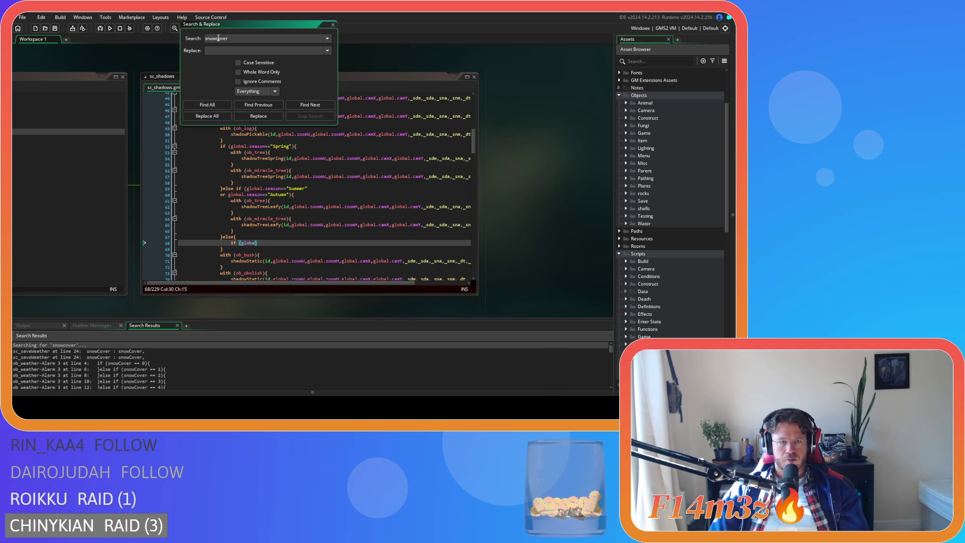
key("Delete")
type("C")
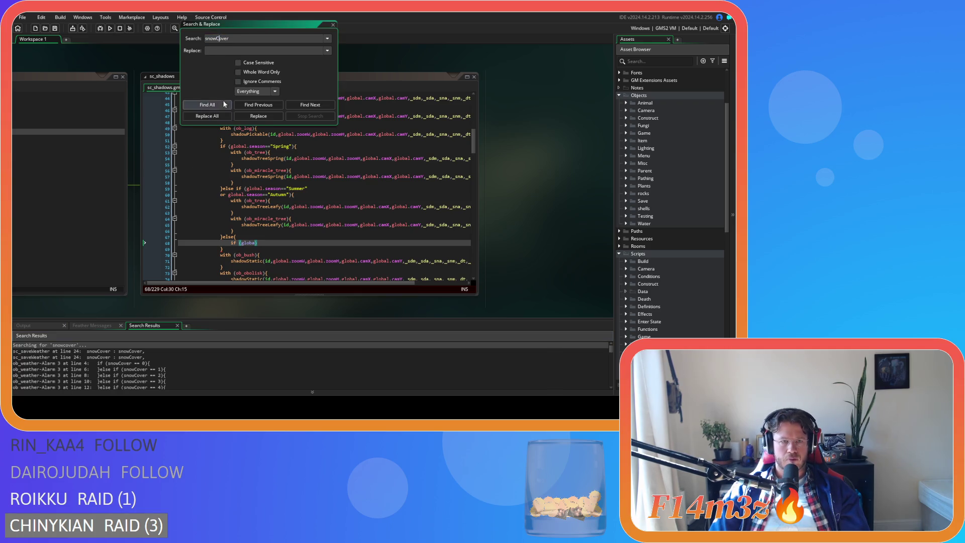
left_click(207, 105)
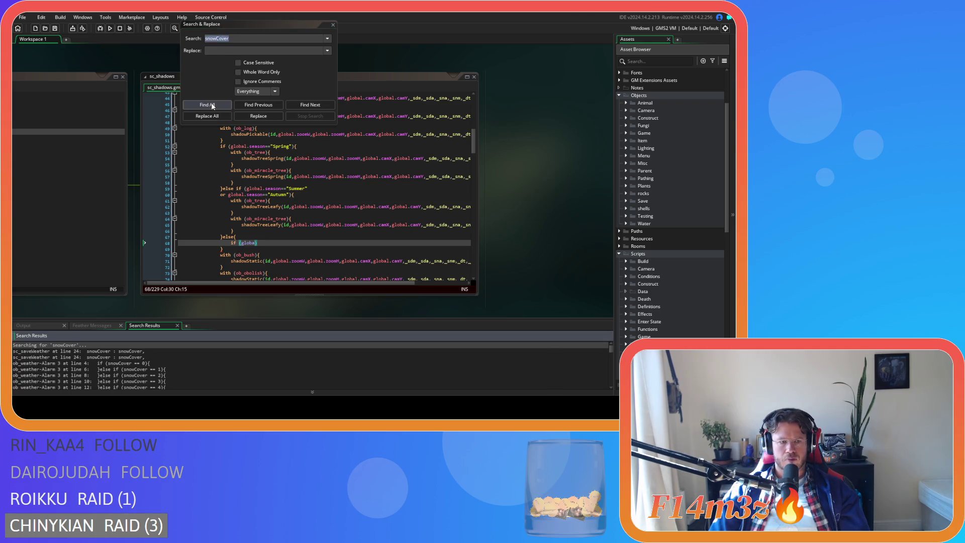
Step: Rerun the snowCover search with Whole Word Only and Case Sensitive, reviewing the 135 results
left_click(238, 72)
left_click(235, 60)
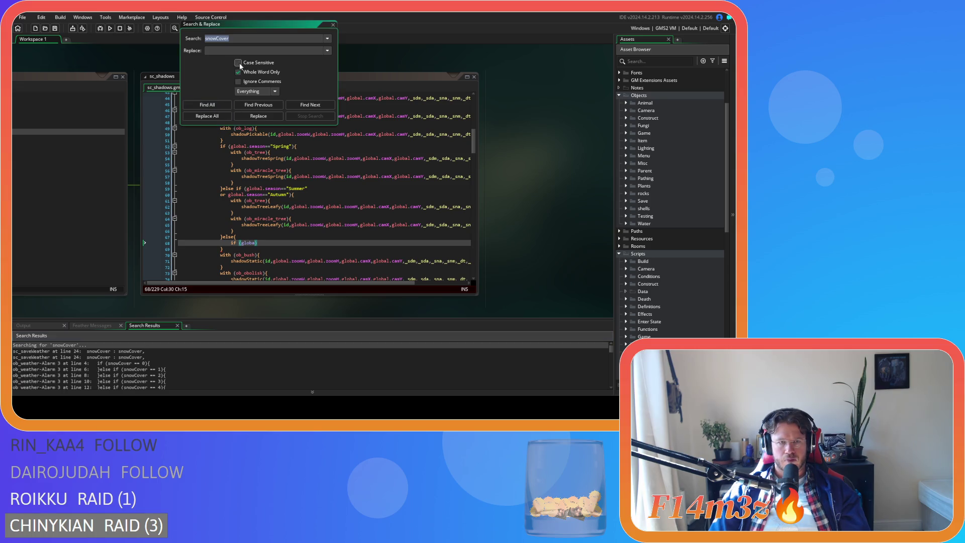
left_click(221, 106)
scroll(190, 356, "down", 1)
scroll(189, 355, "down", 20)
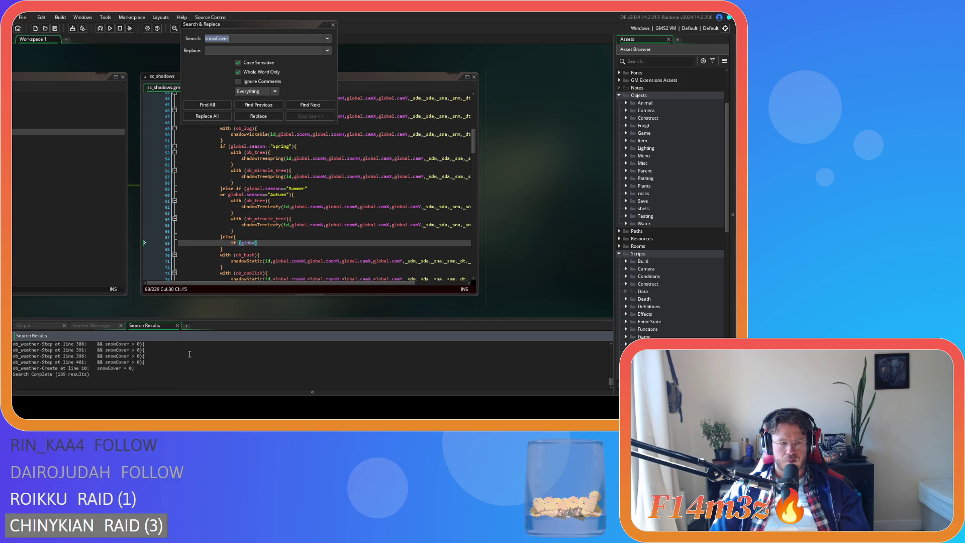
scroll(190, 354, "up", 20)
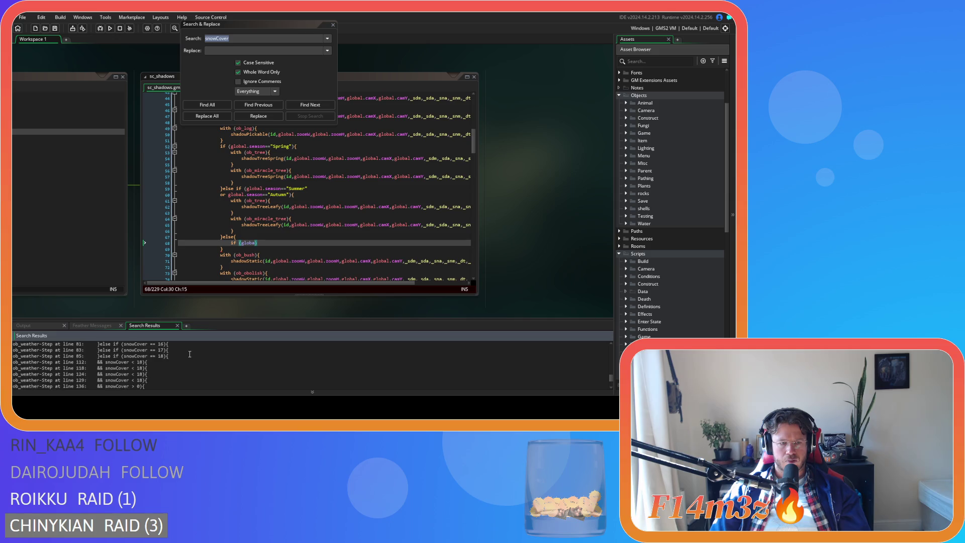
scroll(189, 354, "up", 10)
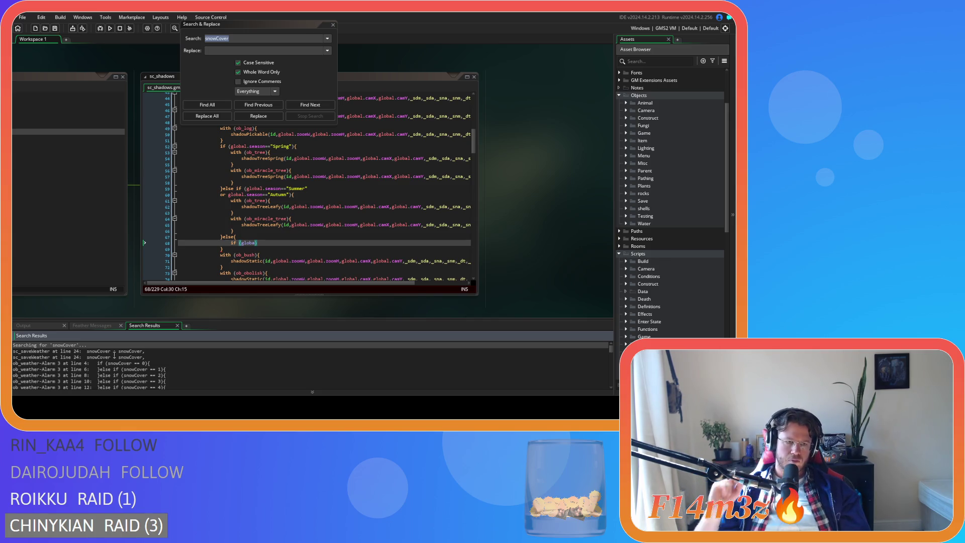
Step: Replace every snowCover in the project with global.snowCover, then open sc_saveWeather's line-24 result
left_click(218, 50)
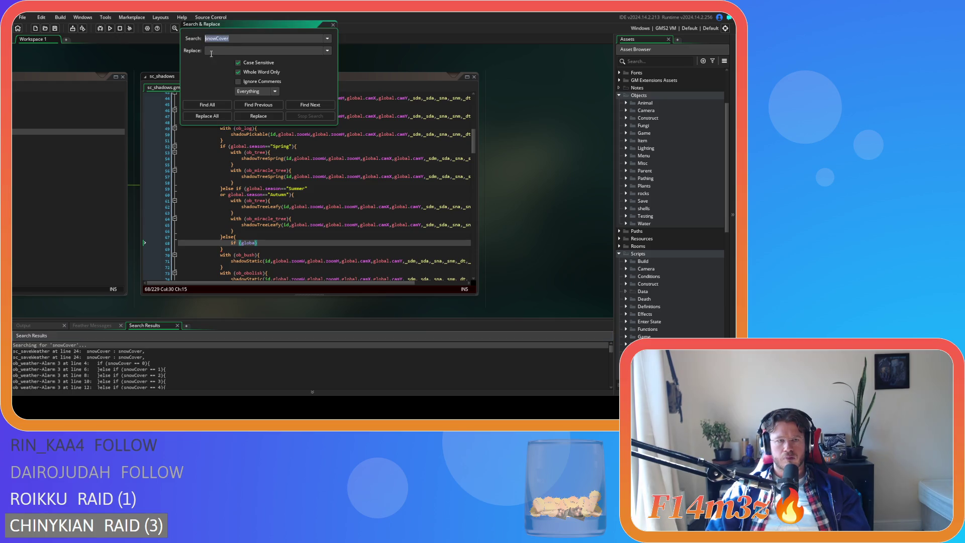
type("global.snowCover")
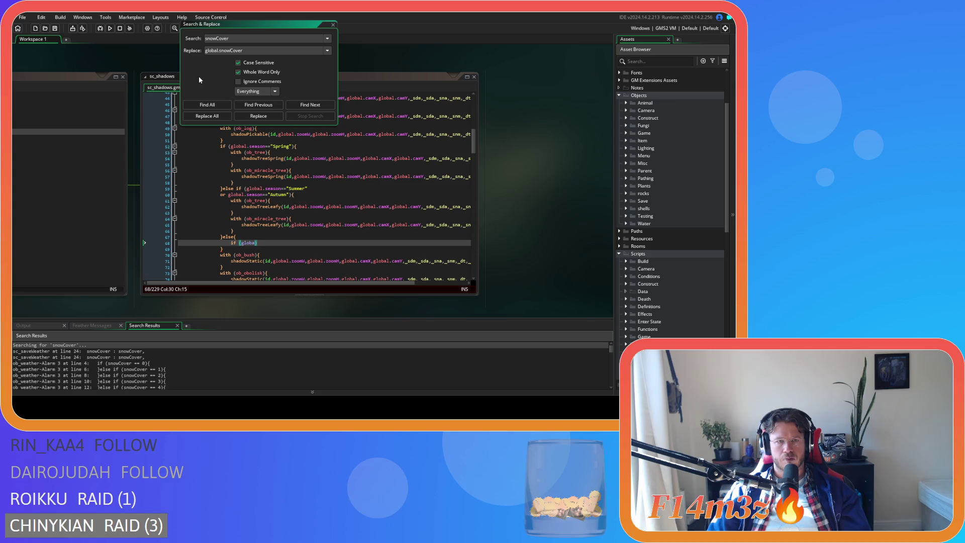
left_click(202, 117)
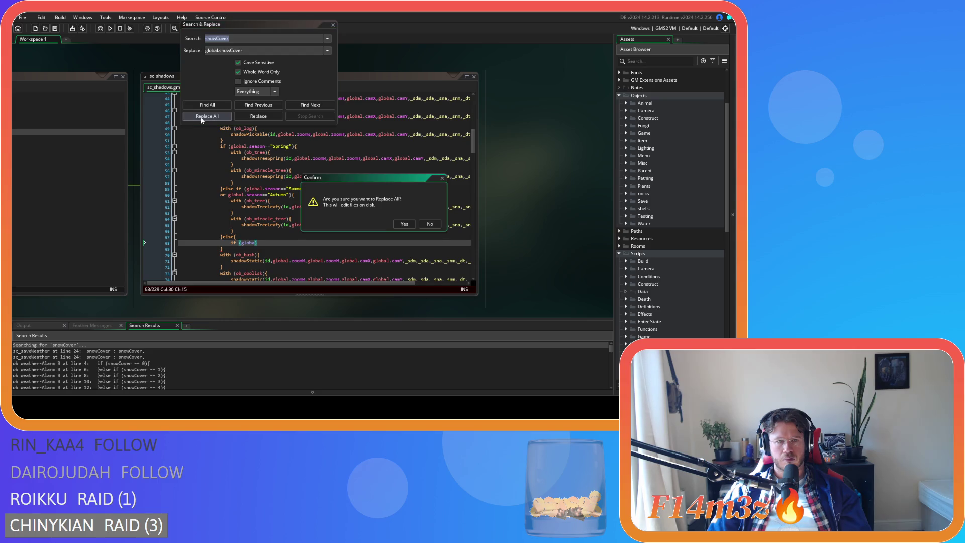
left_click(403, 224)
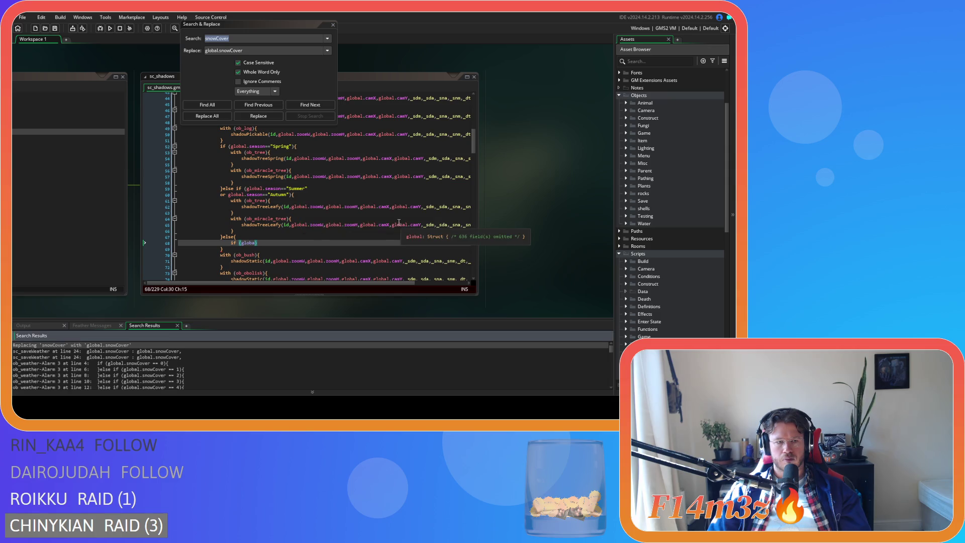
double_click(45, 351)
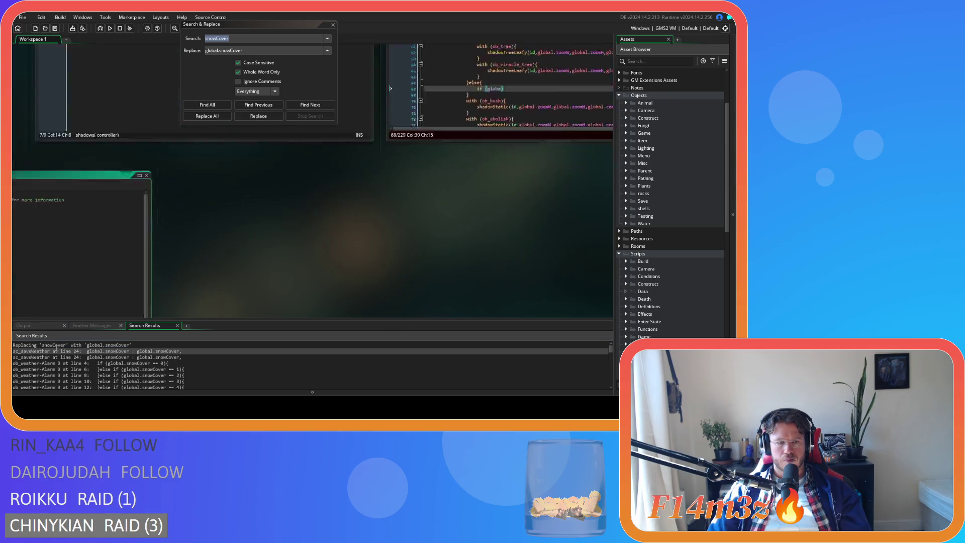
Step: Remove the global. prefix from the line-24 key so it reads snowCover : global.snowCover
left_click_drag(117, 226, 98, 226)
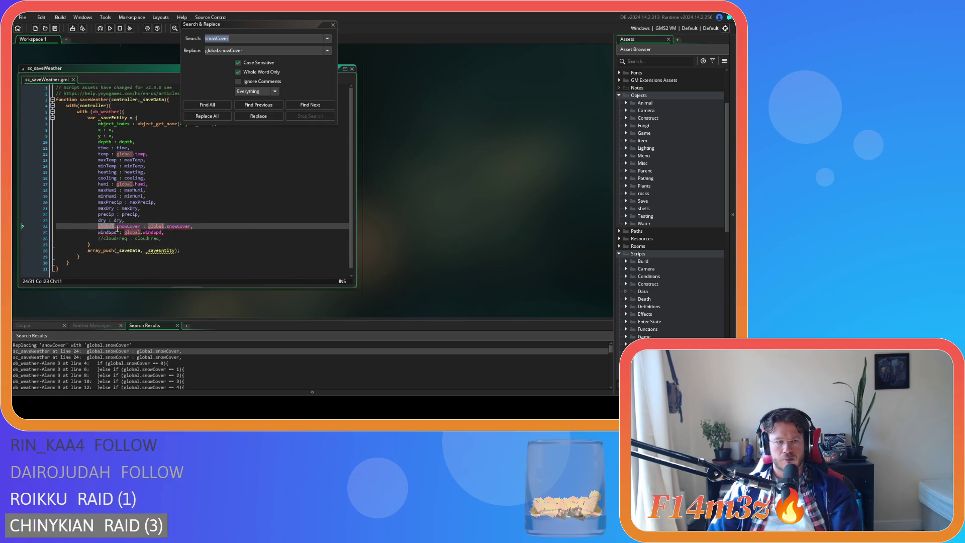
key("BackSpace")
double_click(93, 357)
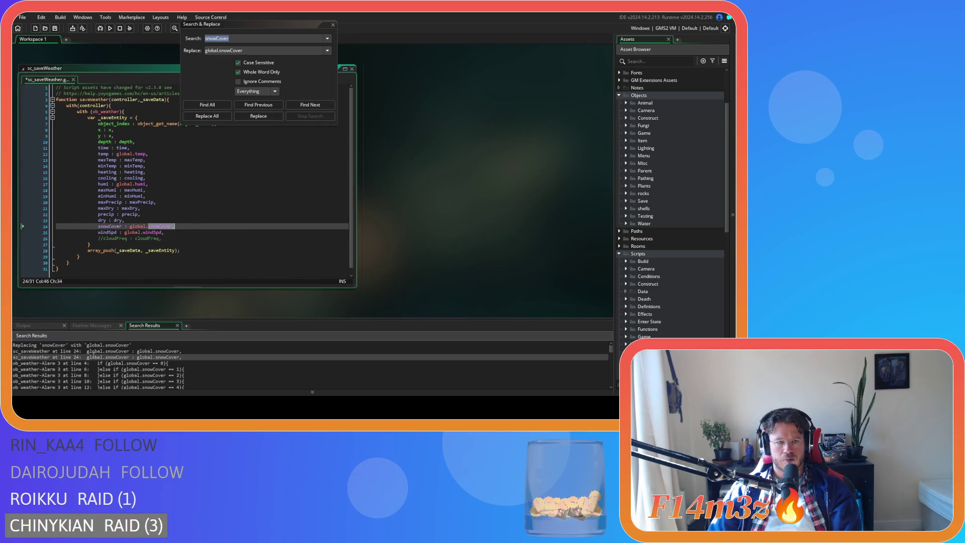
left_click(206, 225)
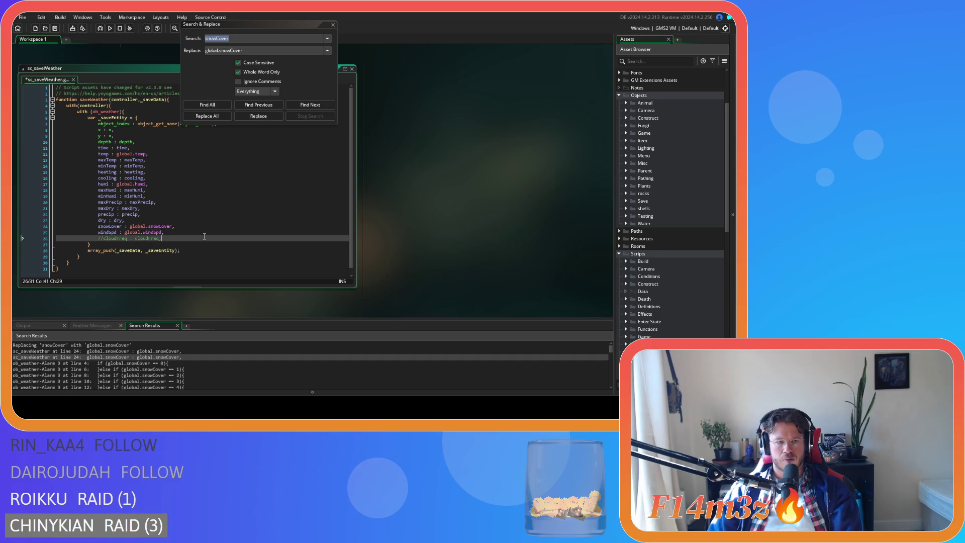
Step: Close Search & Replace and sc_saveWeather, then bring sc_shadows back into view
left_click(333, 24)
scroll(390, 158, "up", 5)
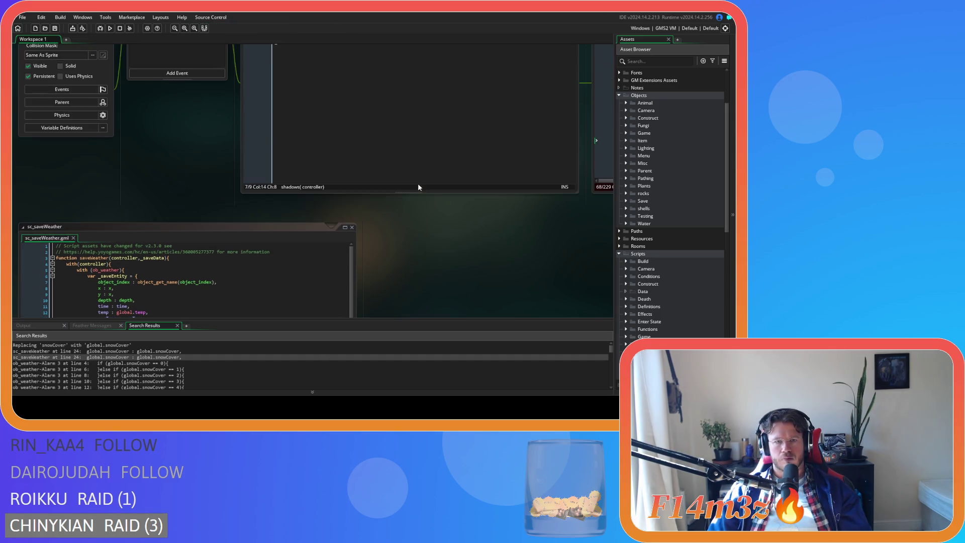
left_click(352, 226)
scroll(369, 264, "up", 4)
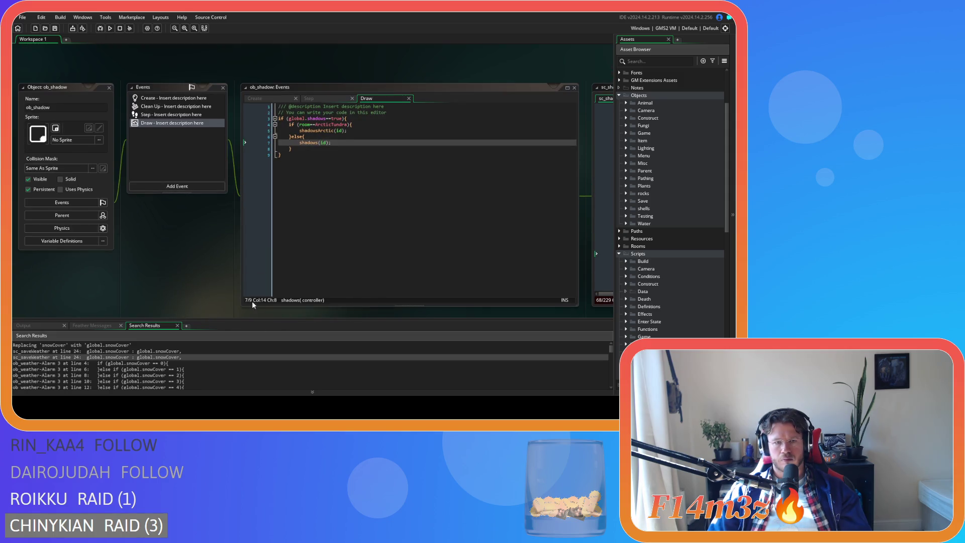
scroll(338, 256, "down", 1)
scroll(337, 256, "right", 5)
scroll(393, 304, "right", 5)
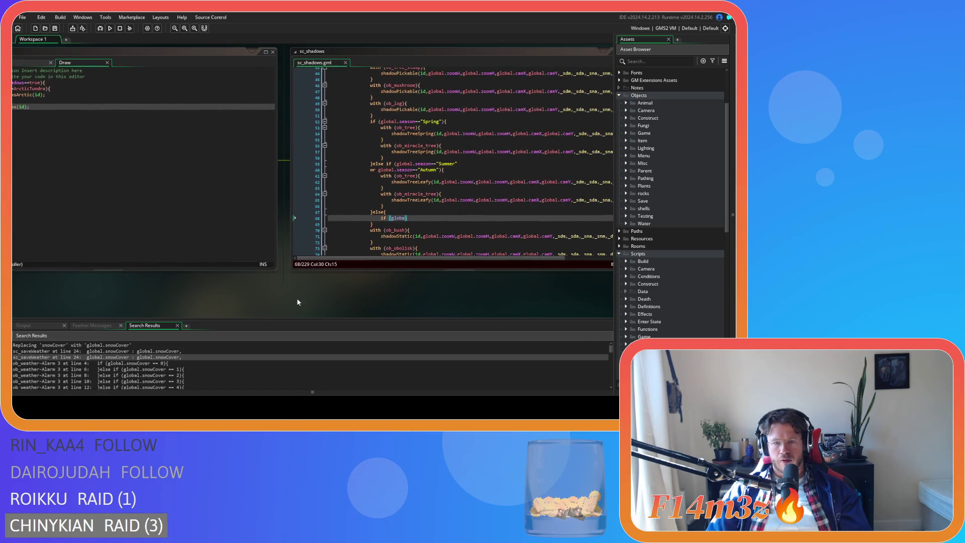
left_click_drag(429, 298, 275, 307)
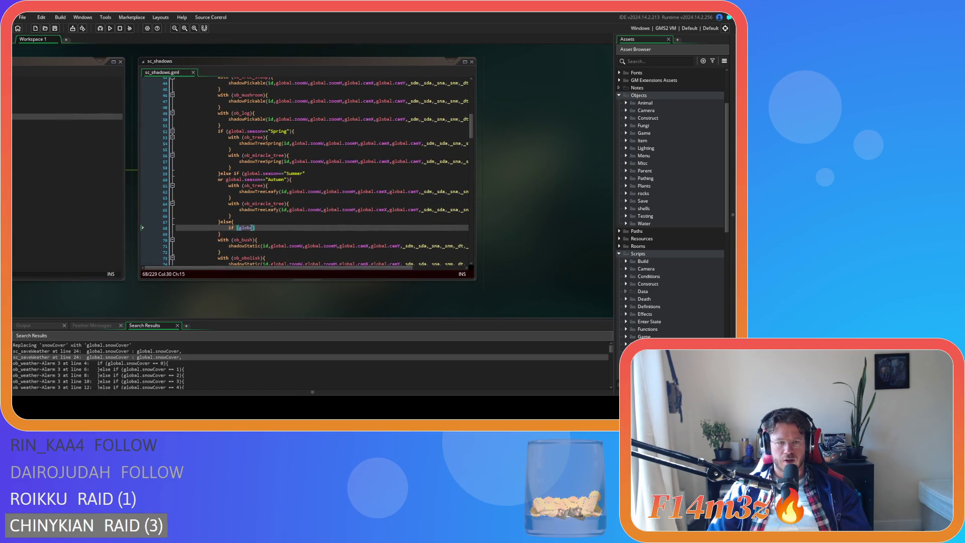
Step: Finish line 68 as 'if (global.snowCover>=10){' with an empty '}else{' block, then select the tree shadow blocks
left_click(289, 232)
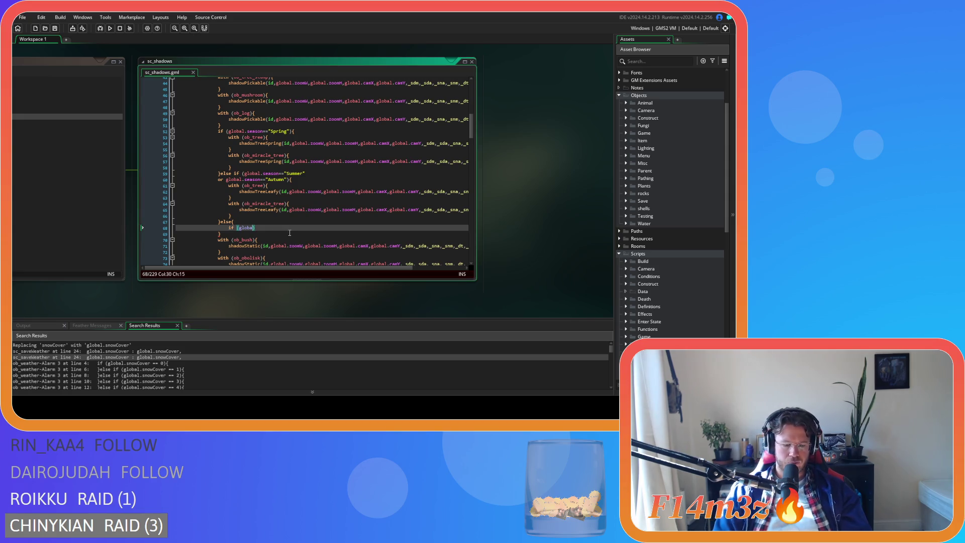
type("l.snowCover>=10")
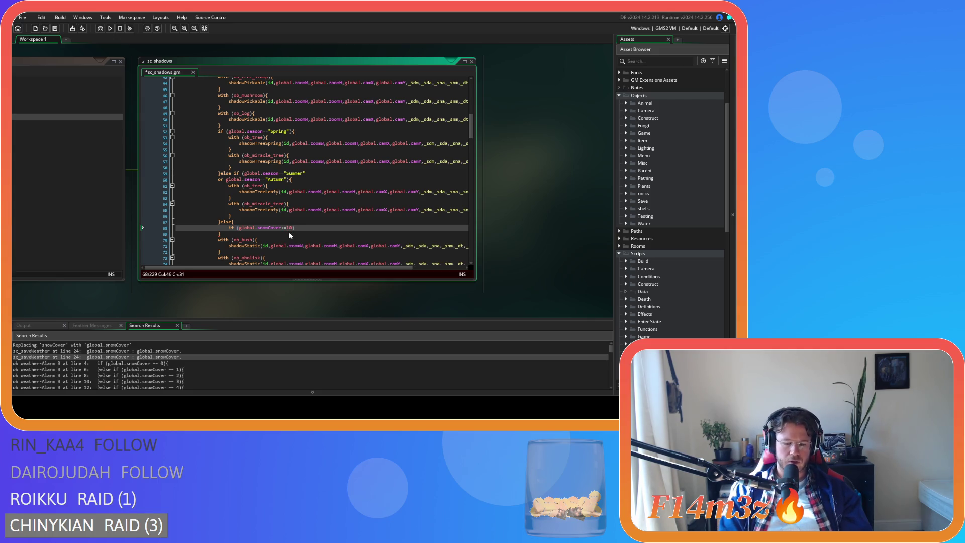
type("{")
key("Return")
key("Return")
type("else{")
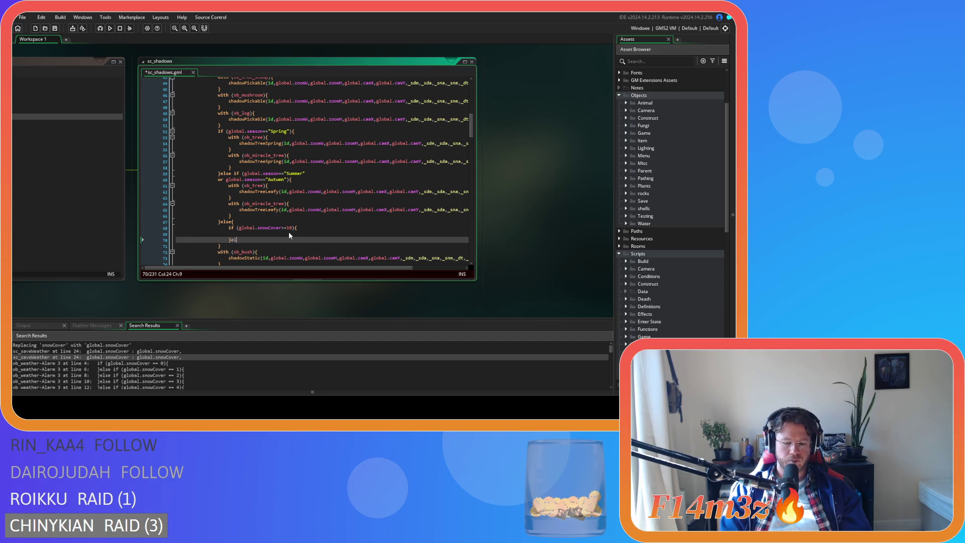
key("Return")
key("Return")
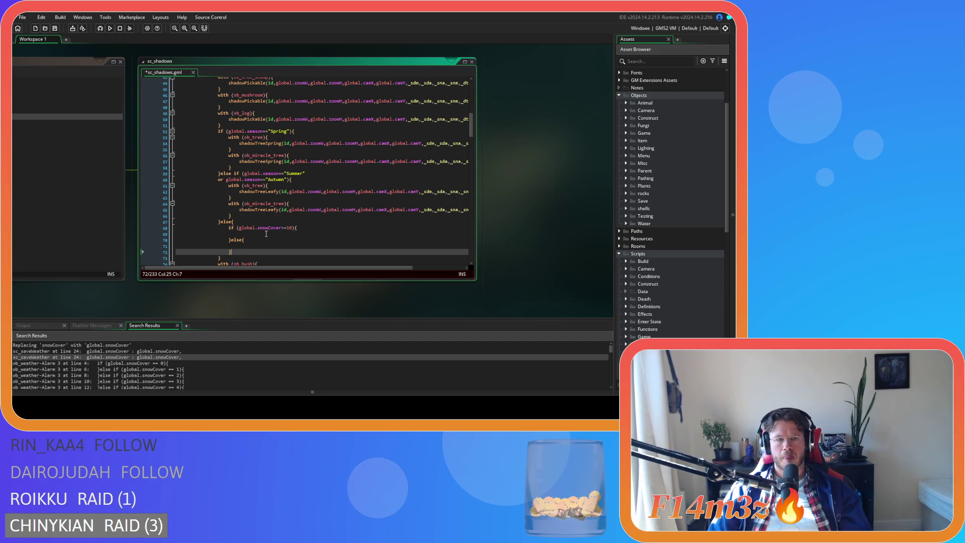
left_click(276, 235)
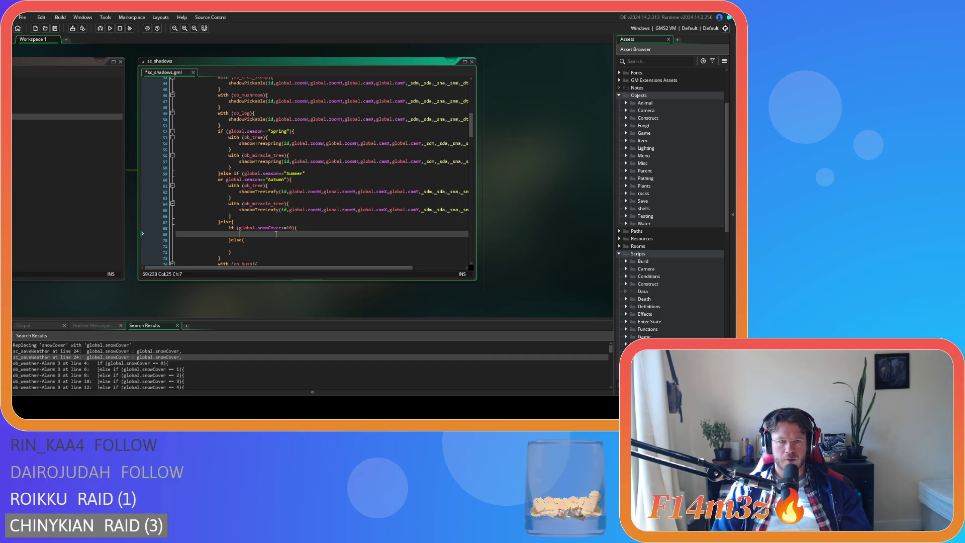
left_click_drag(231, 216, 223, 185)
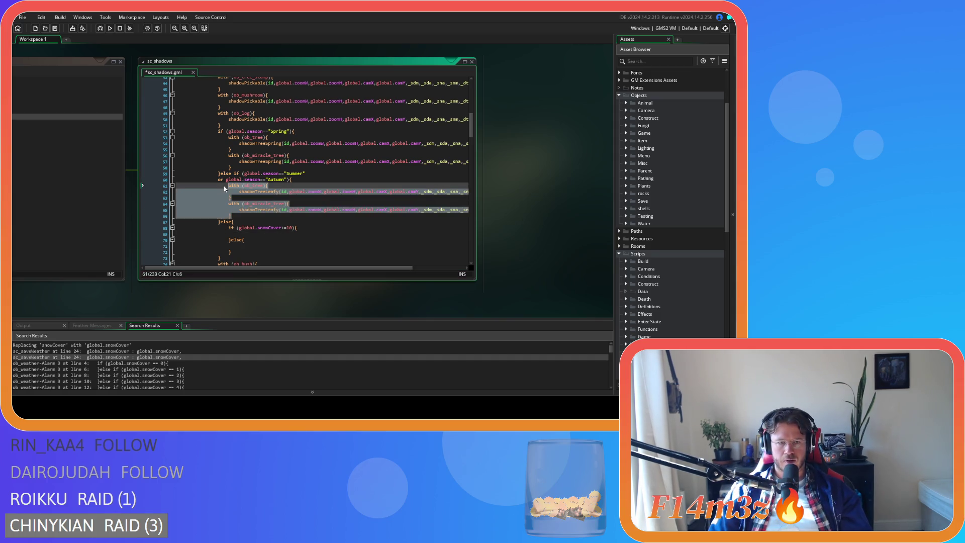
Step: Paste the ob_tree and ob_miracle_tree blocks into the snowCover branch, indented, calling shadowTreeWinterSnow
key("ctrl+c")
left_click(247, 234)
key("ctrl+v")
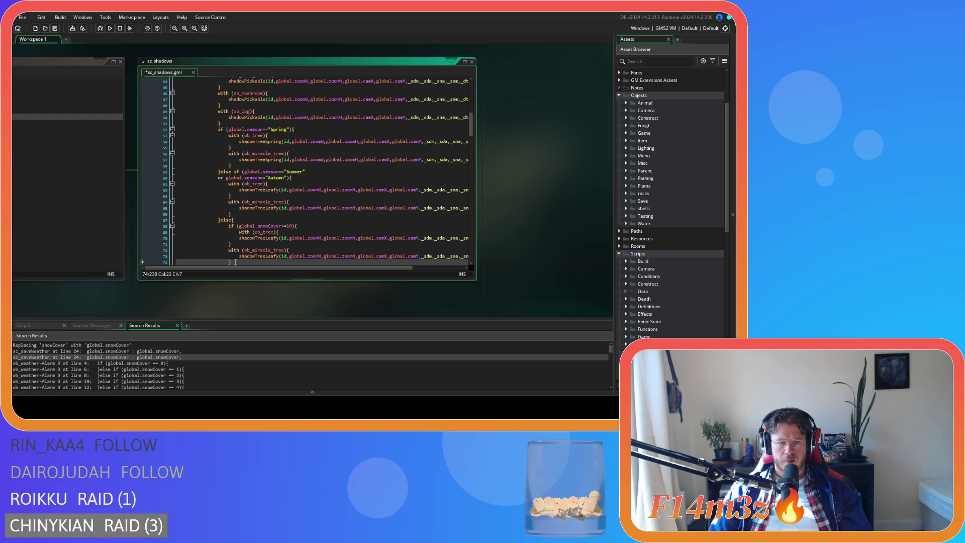
left_click_drag(235, 262, 199, 231)
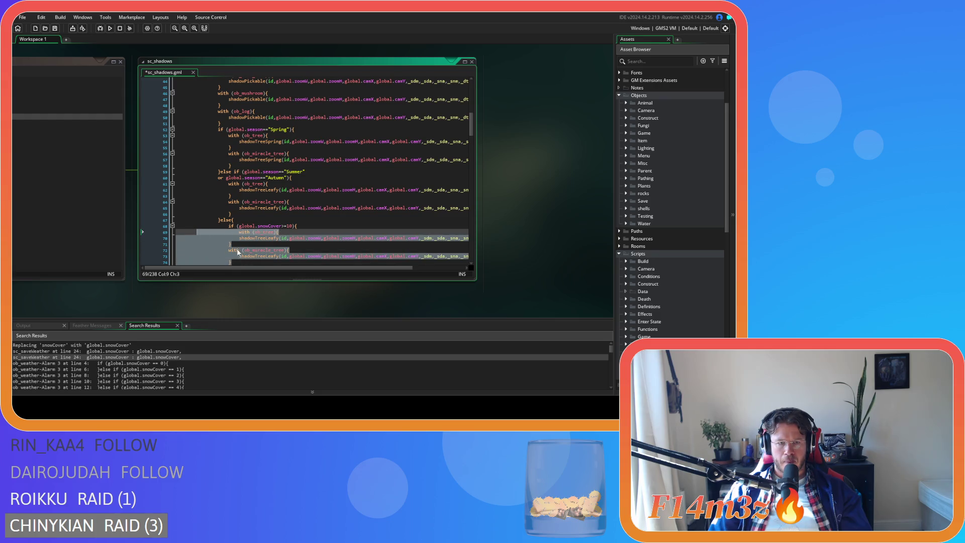
key("Tab")
scroll(278, 255, "down", 2)
left_click(253, 233)
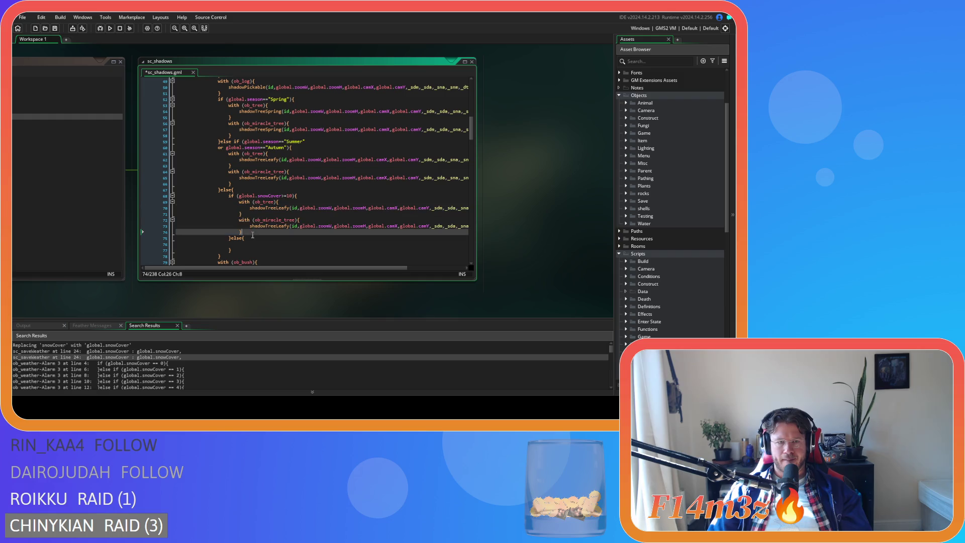
left_click_drag(275, 207, 290, 208)
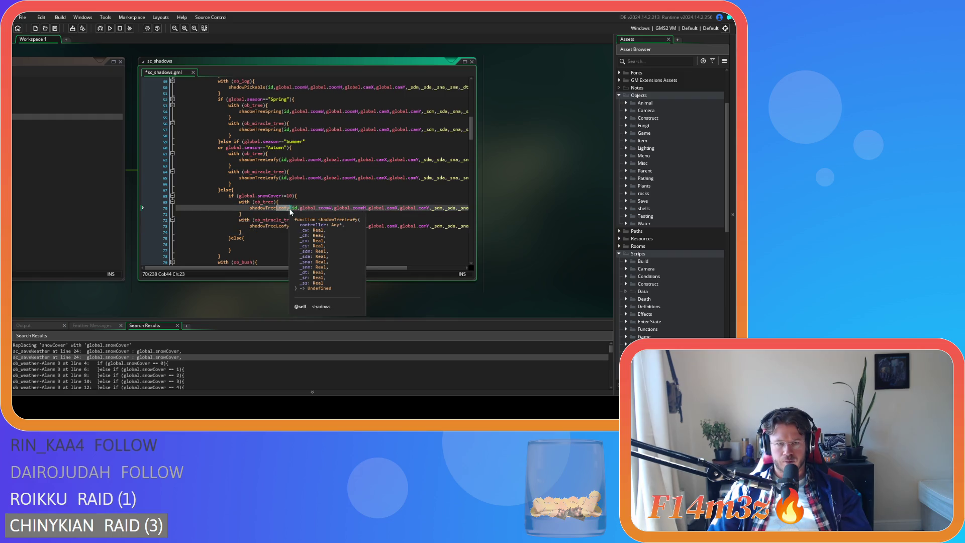
type("WinterSnow")
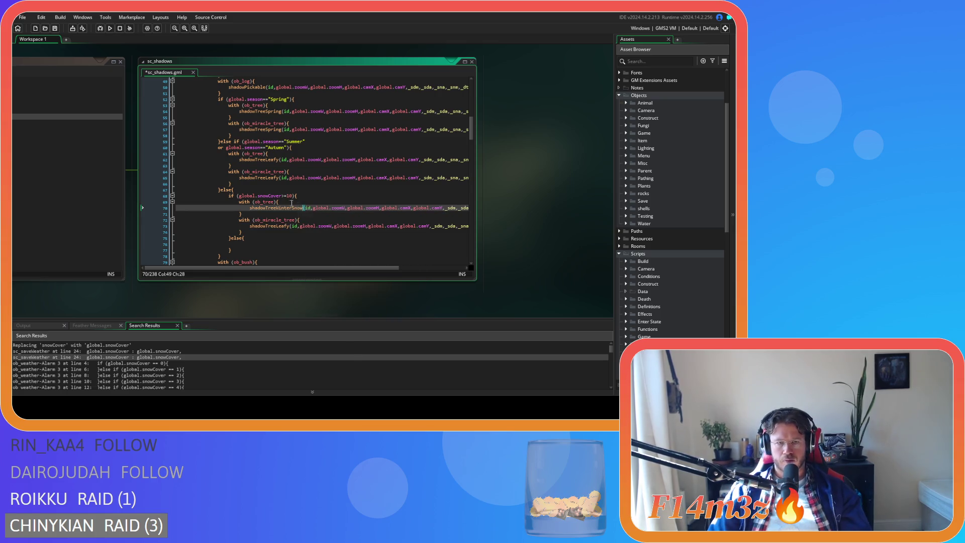
double_click(267, 228)
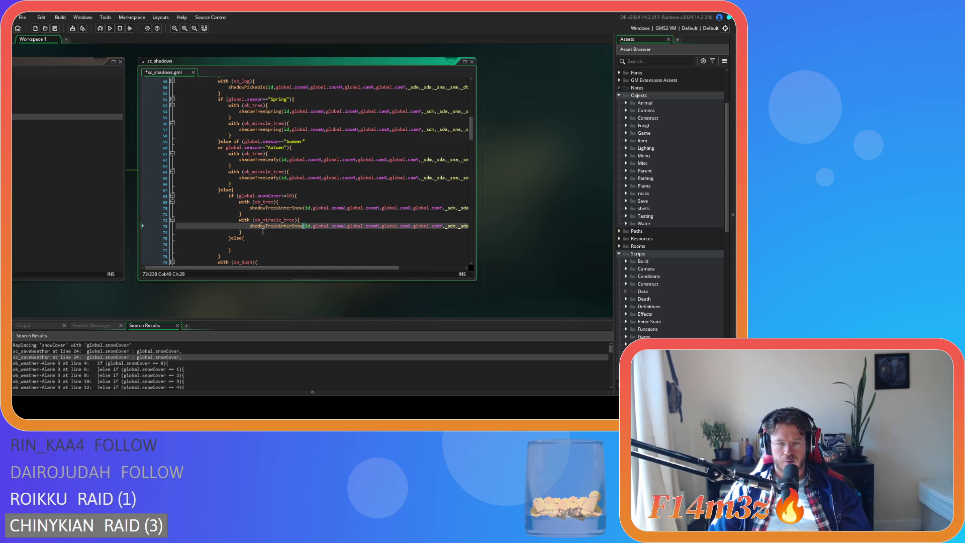
key("ctrl+v")
Step: Copy those blocks into the else branch as shadowTreeWinter calls and save sc_shadows
left_click_drag(243, 232, 239, 201)
key("ctrl+c")
left_click(246, 244)
key("ctrl+v")
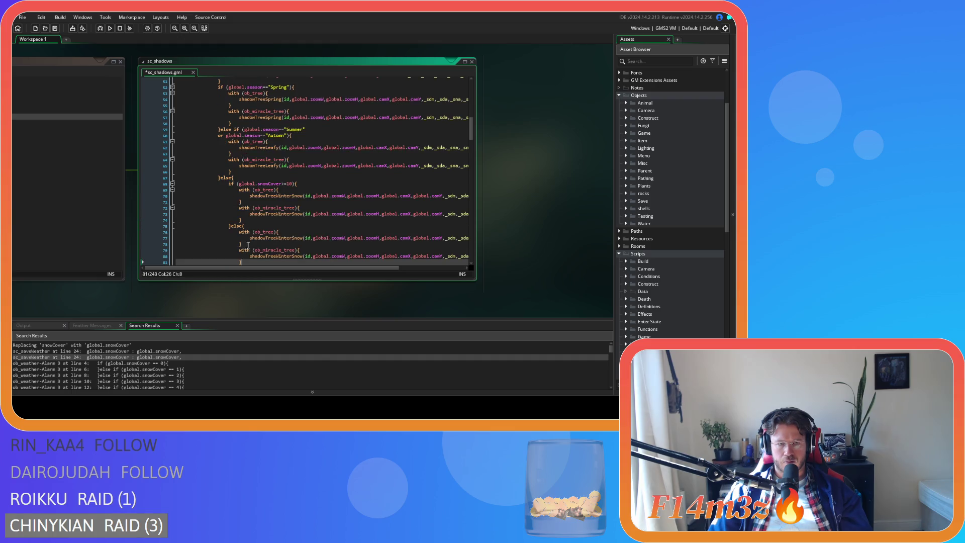
left_click(292, 239)
key("Delete")
key("Delete")
key("Delete")
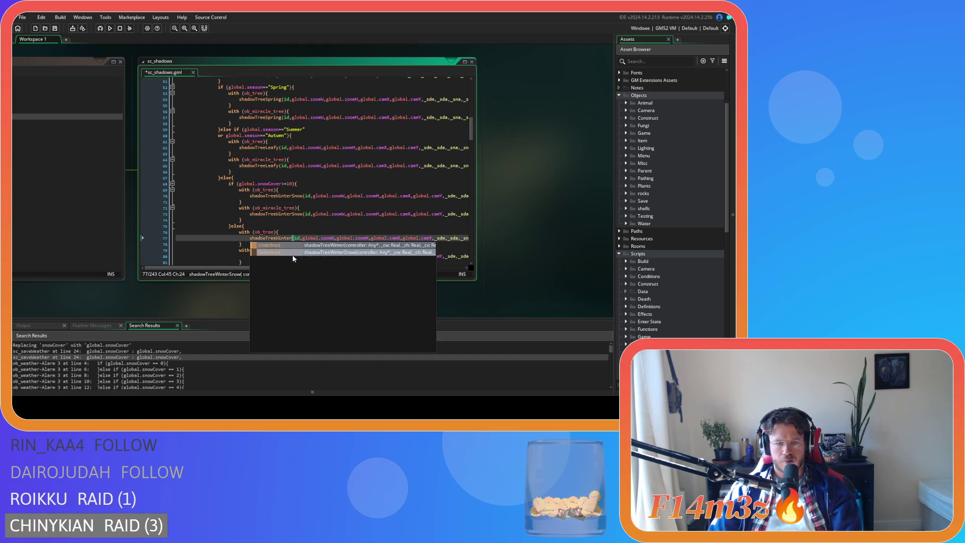
key("Up")
left_click(290, 254)
key("Delete")
key("Delete")
key("Delete")
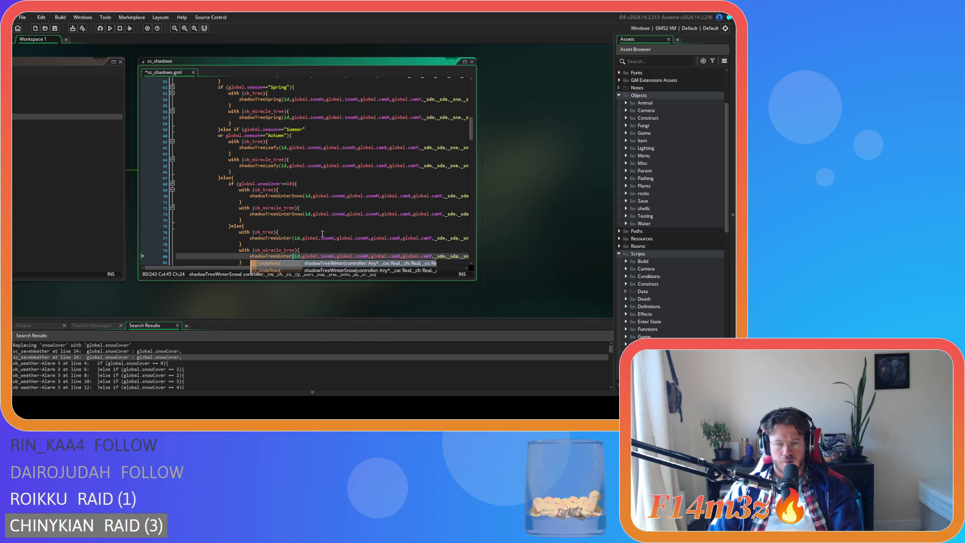
key("Up")
key("Up")
key("Up")
key("ctrl+s")
scroll(337, 229, "down", 2)
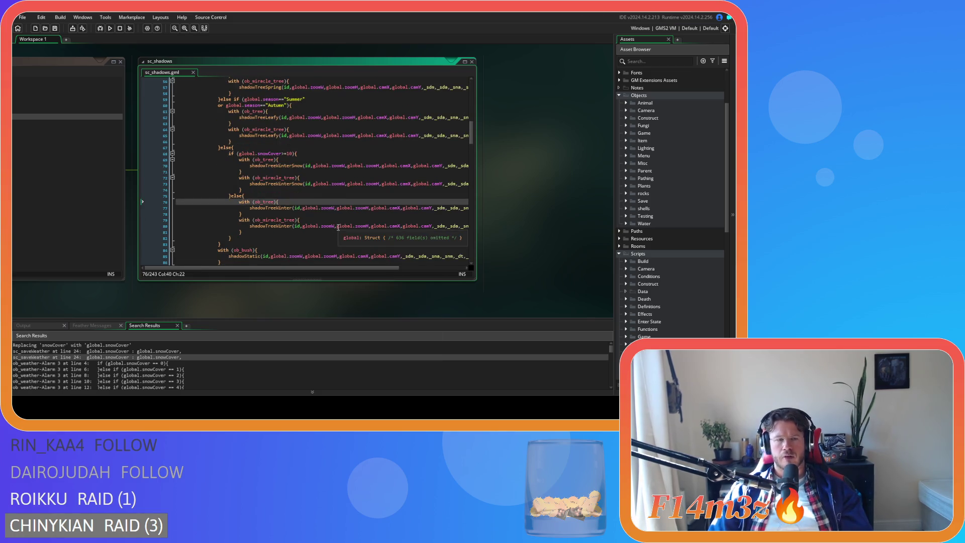
scroll(338, 228, "up", 3)
scroll(338, 227, "up", 2)
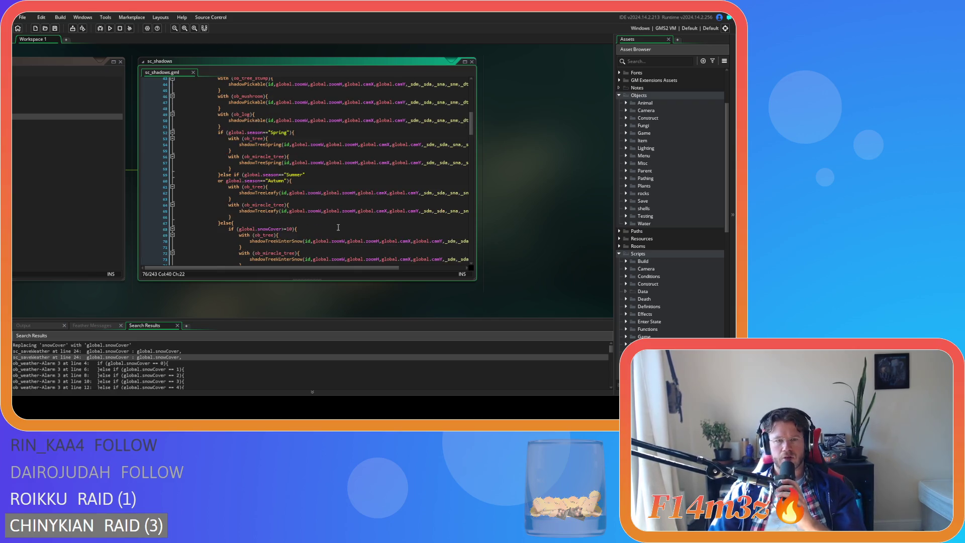
scroll(338, 227, "down", 3)
scroll(338, 227, "up", 3)
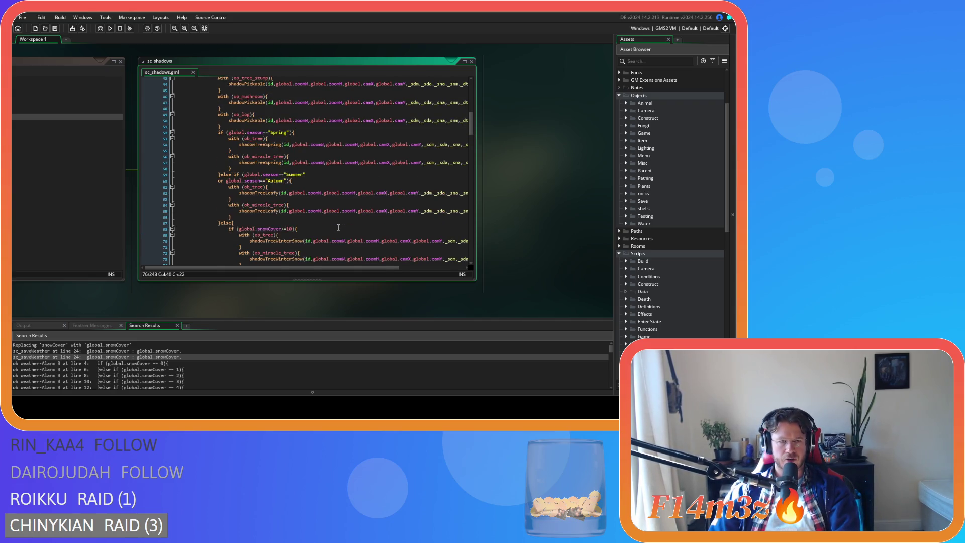
scroll(339, 227, "up", 2)
left_click(332, 217)
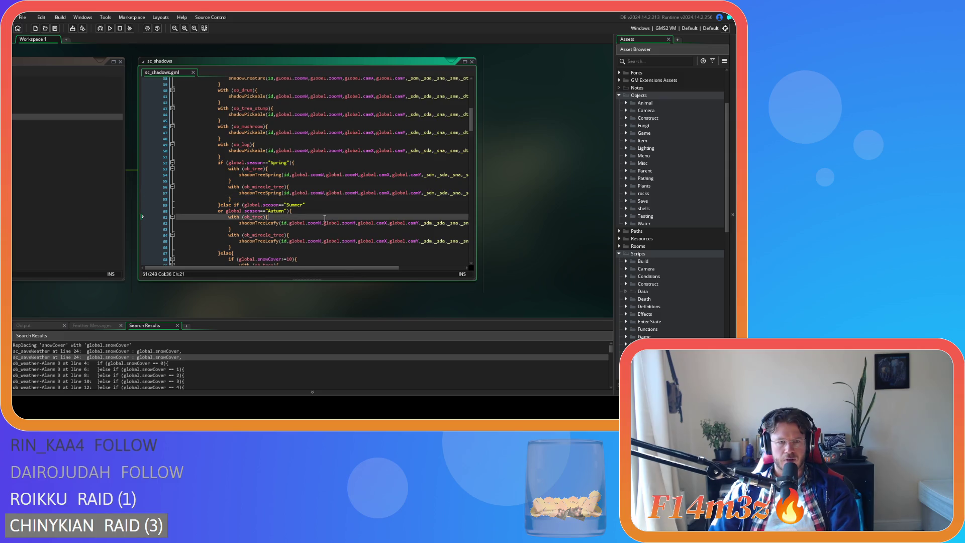
scroll(333, 217, "down", 3)
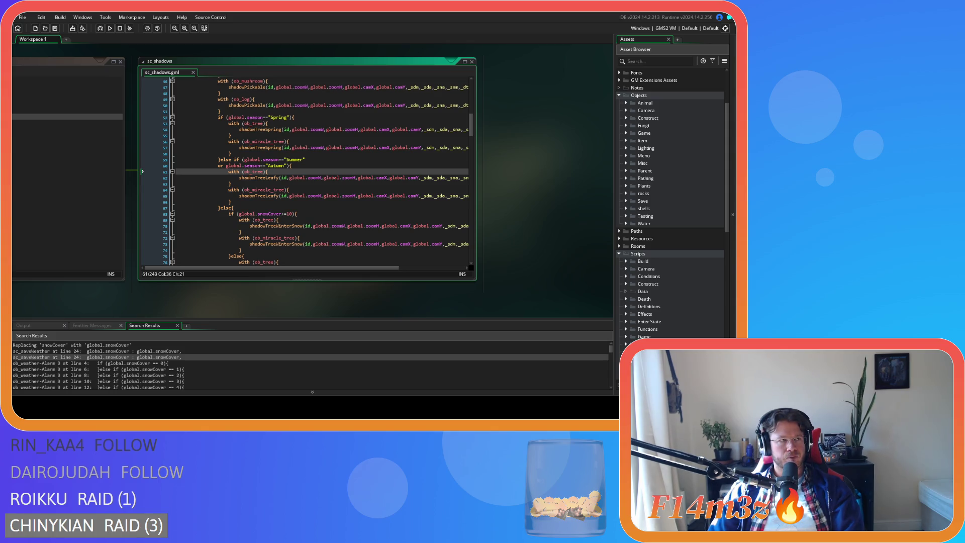
left_click(292, 149)
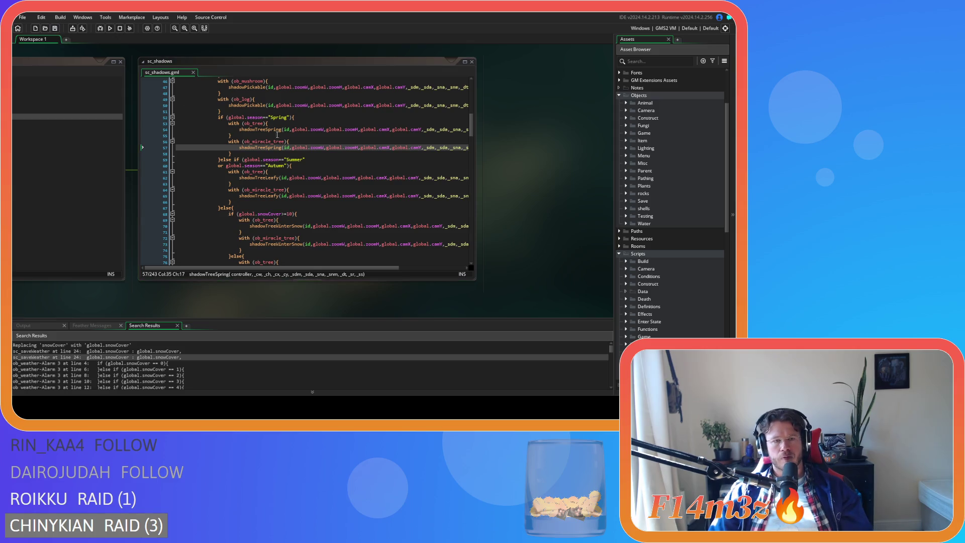
key("Up")
key("Up")
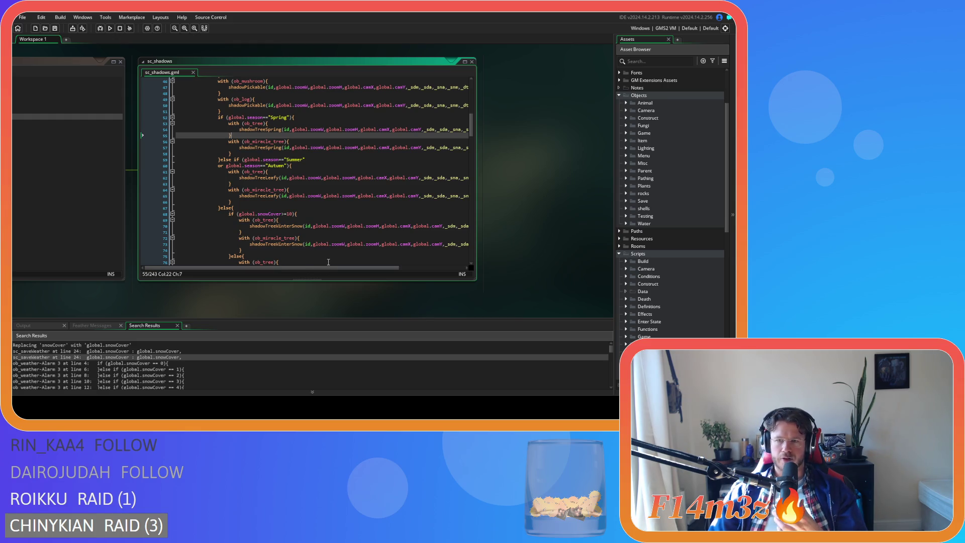
Step: Close all open code windows via the workspace's Windows > Close All
right_click(516, 158)
mouse_move(536, 170)
left_click(566, 195)
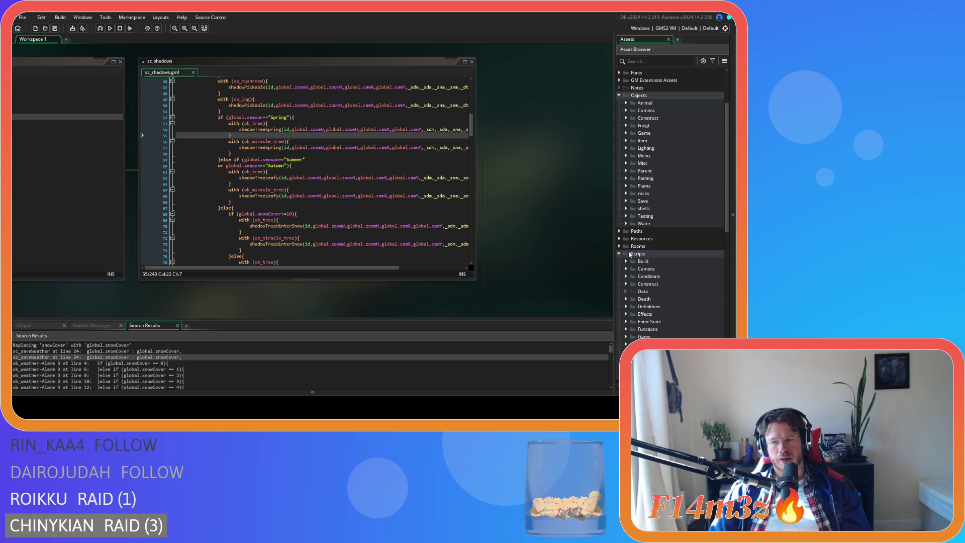
right_click(560, 201)
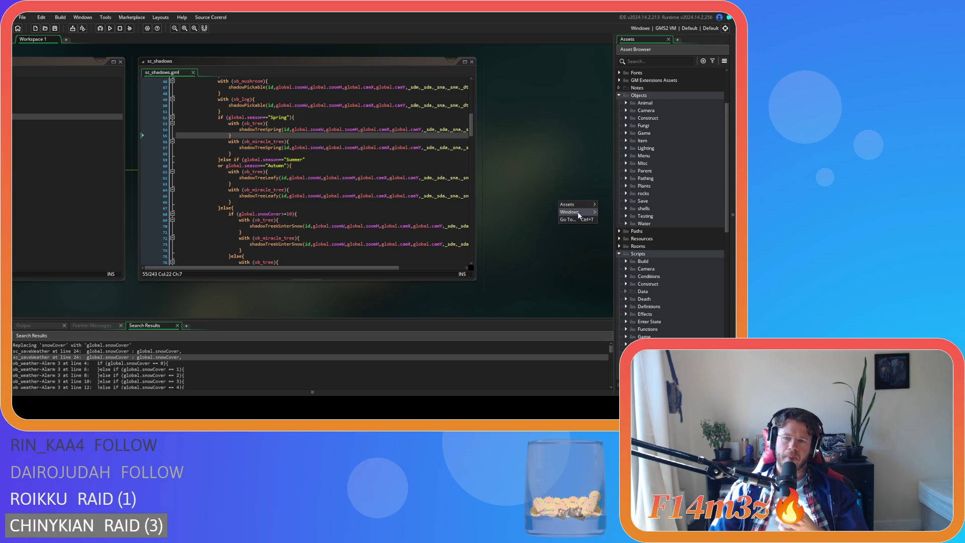
mouse_move(578, 213)
left_click(629, 223)
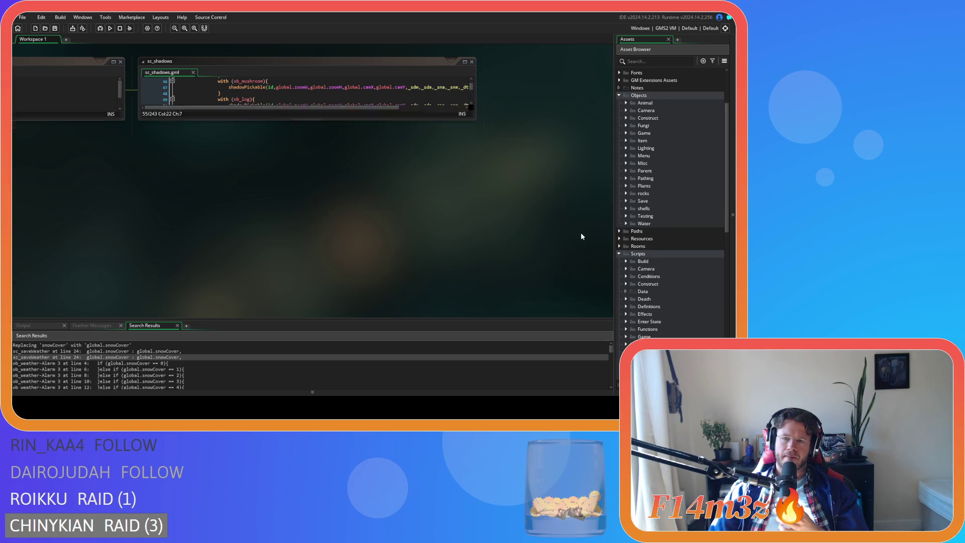
Step: Expand Sprites > Plants > Isometric > Deciduous in the Asset Browser and select a large tree sprite
left_click(618, 256)
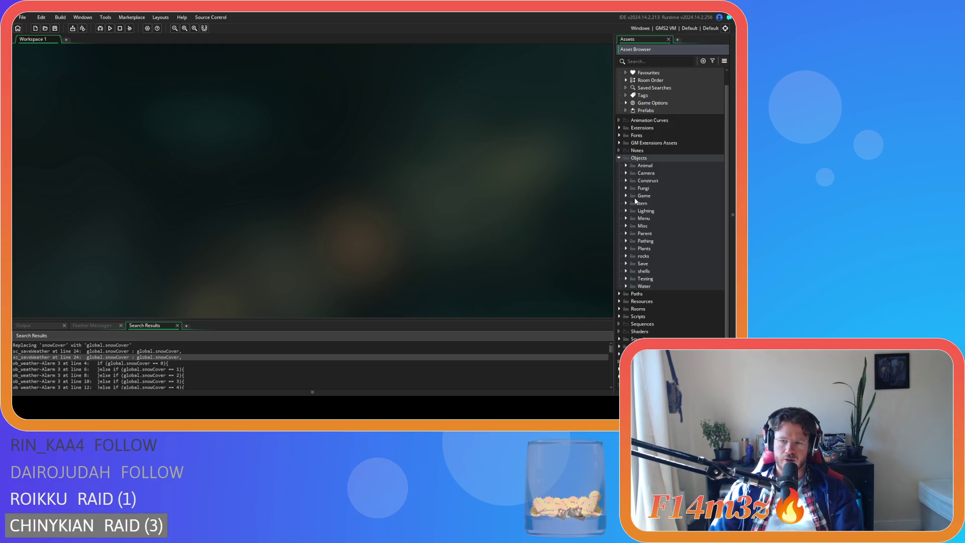
left_click(619, 347)
scroll(649, 332, "down", 5)
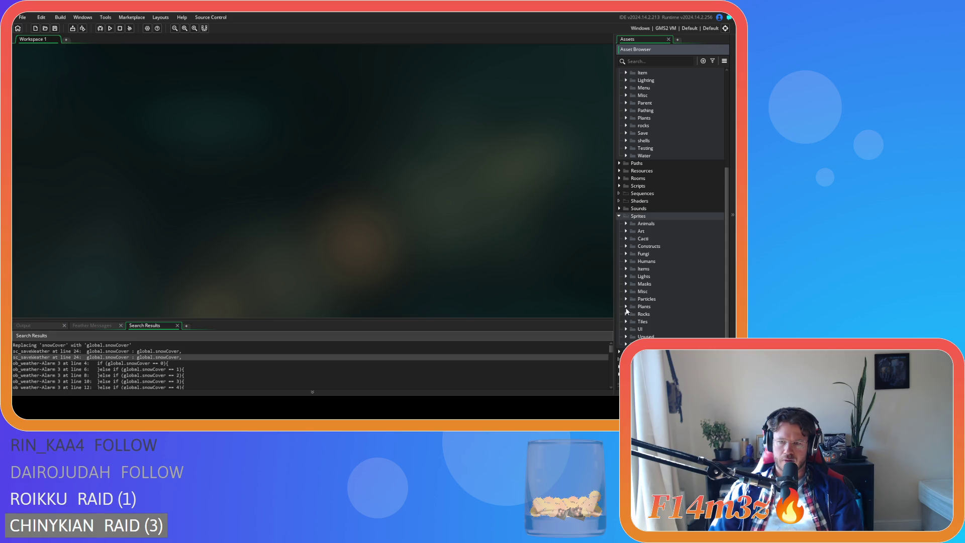
left_click(633, 306)
left_click(632, 321)
scroll(644, 316, "down", 2)
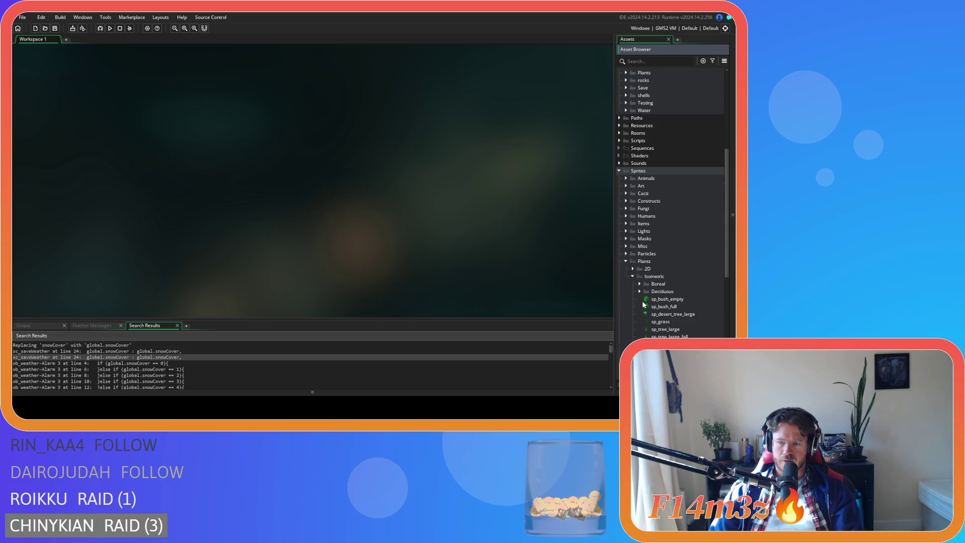
left_click(639, 291)
scroll(663, 297, "down", 7)
scroll(663, 297, "up", 2)
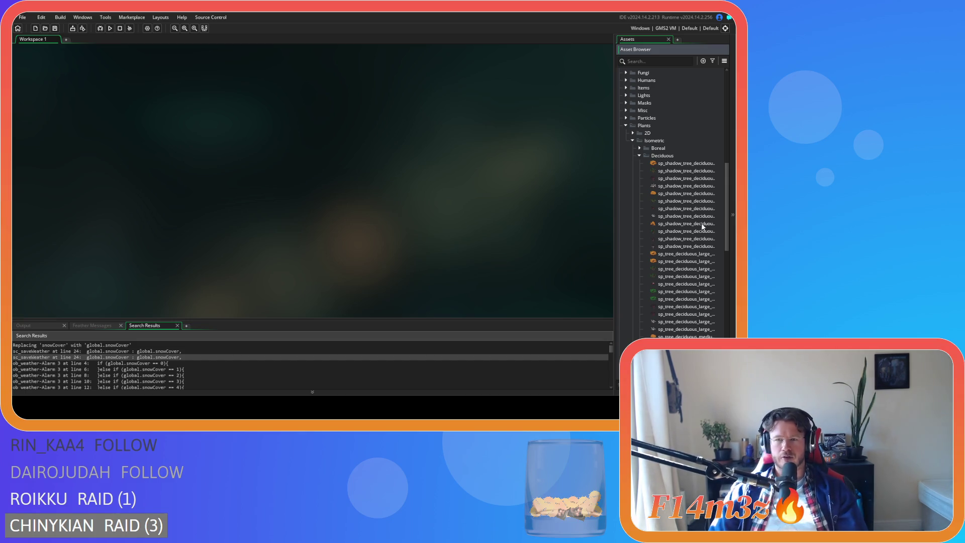
mouse_move(728, 226)
left_mouse_down()
mouse_move(729, 276)
mouse_move(732, 242)
left_mouse_up()
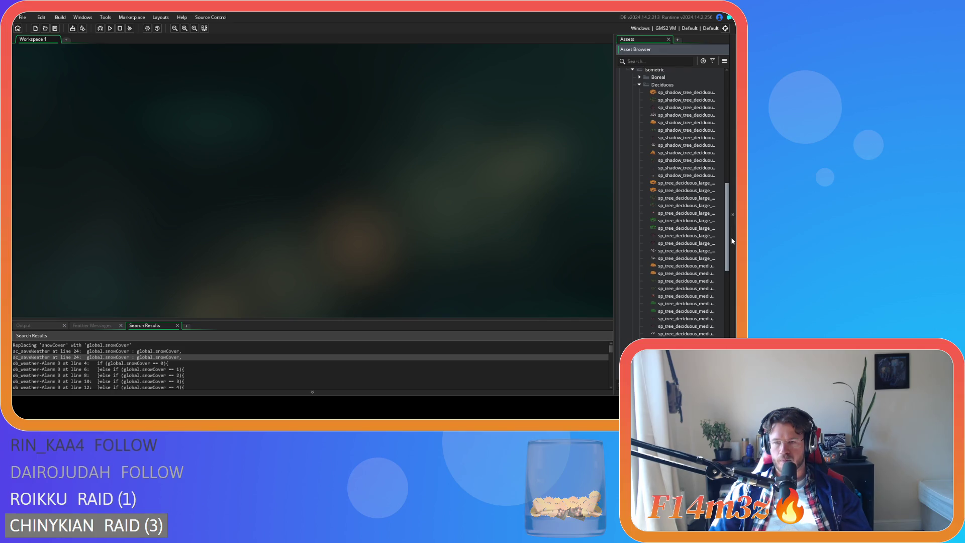
left_click_drag(733, 242, 733, 238)
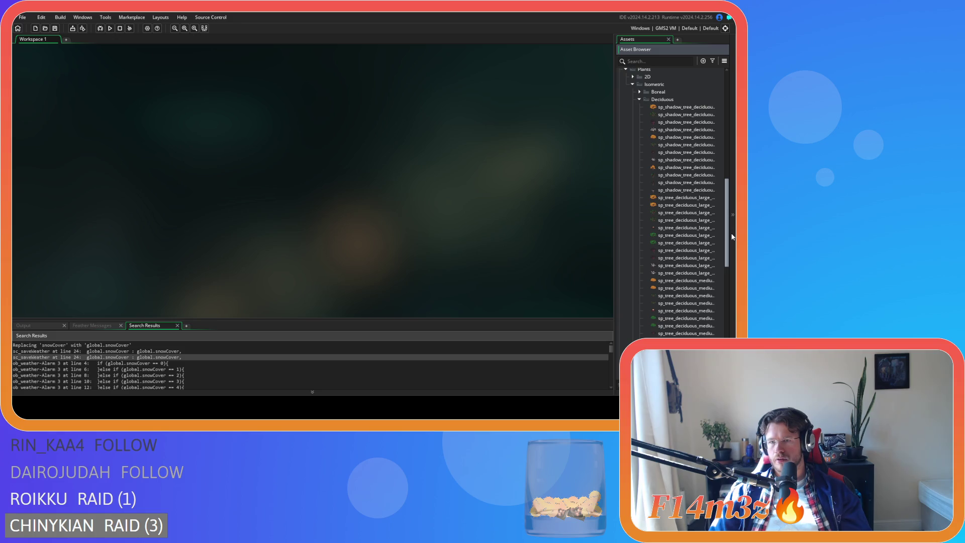
left_click_drag(733, 238, 735, 242)
left_click(684, 187)
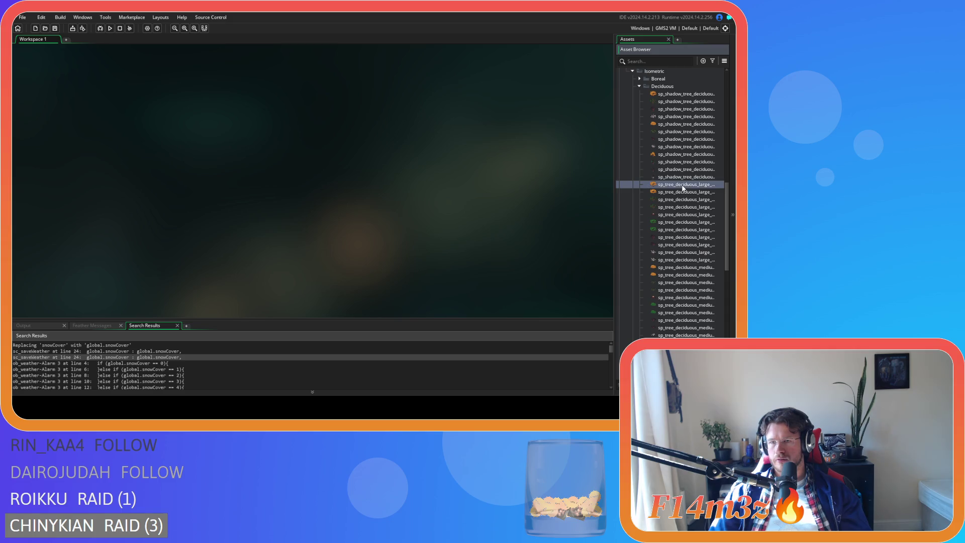
Step: Open sp_tree_deciduous_large_autumn_1 and rename it sp_shadow_tree_deciduous_large_roots
double_click(684, 192)
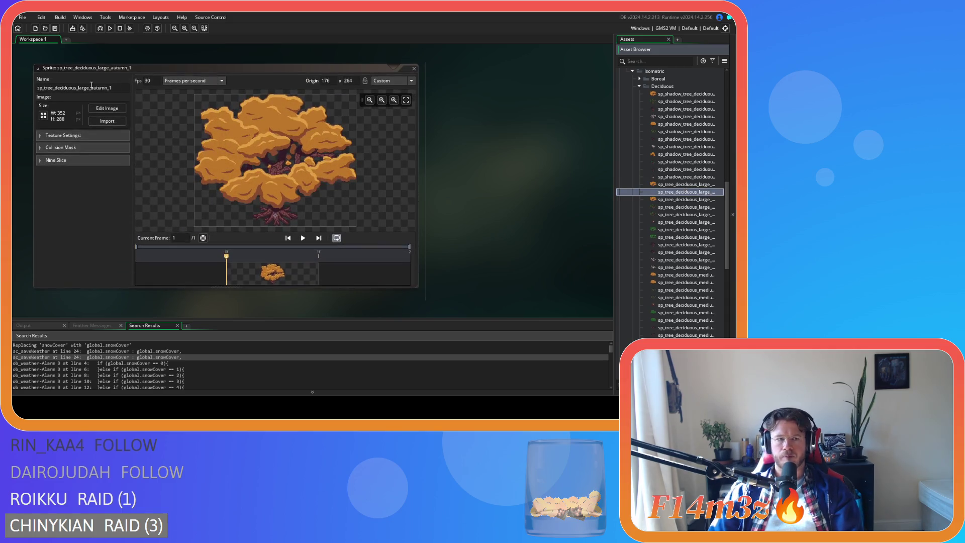
left_click(119, 90)
key("BackSpace")
key("BackSpace")
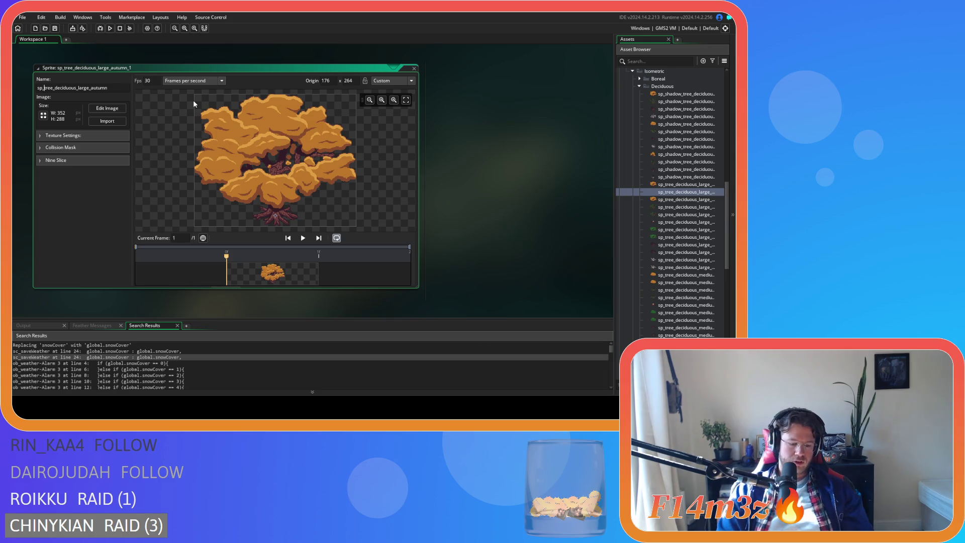
type("shadow_tree")
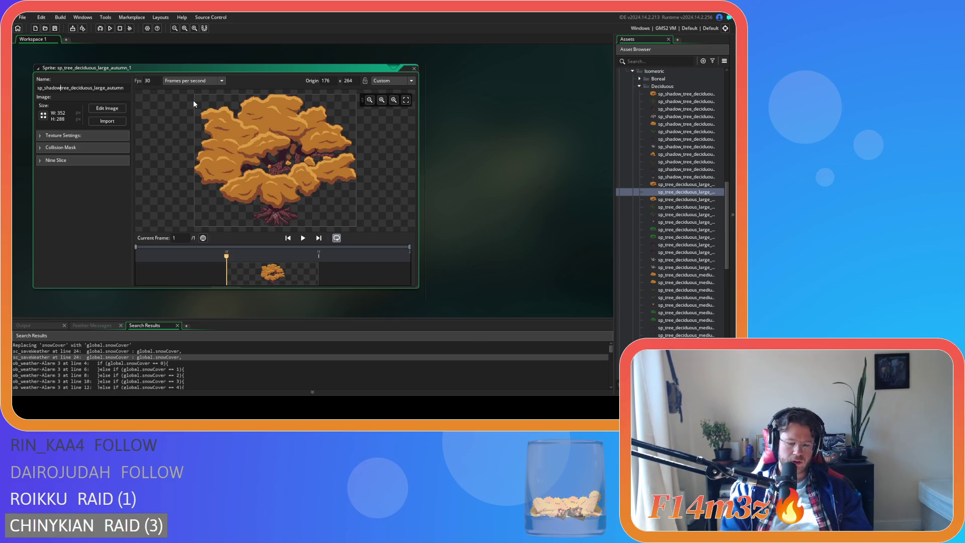
type("_")
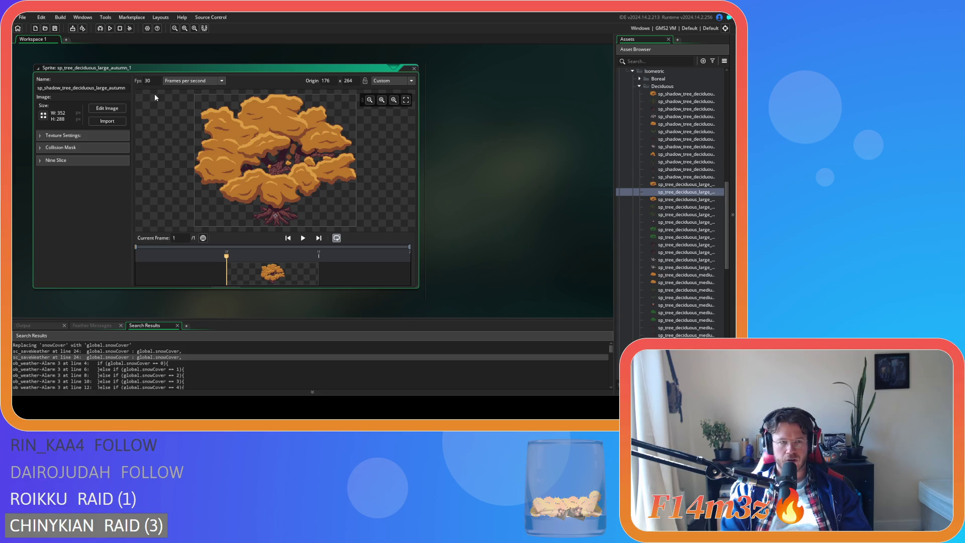
key("End")
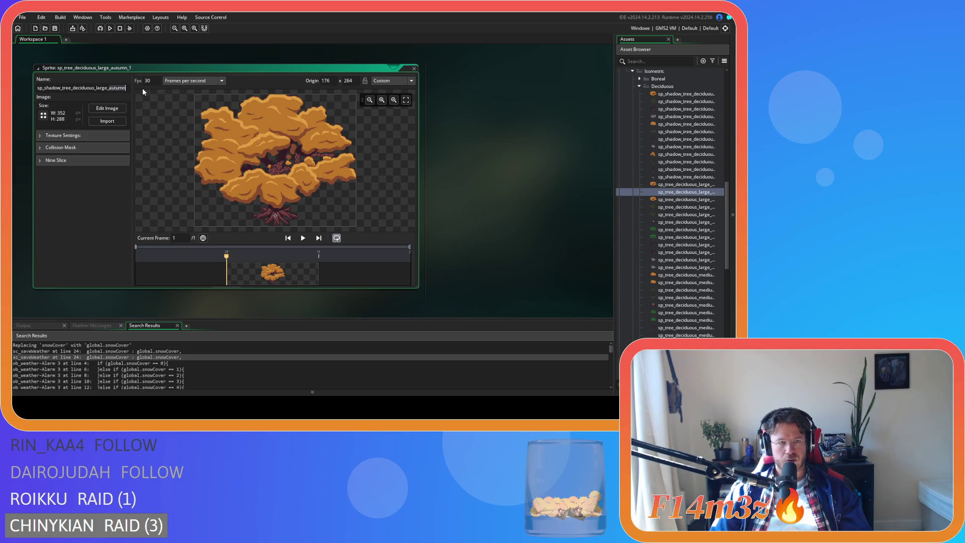
key("BackSpace")
key("BackSpace")
key("BackSpace")
type("roots")
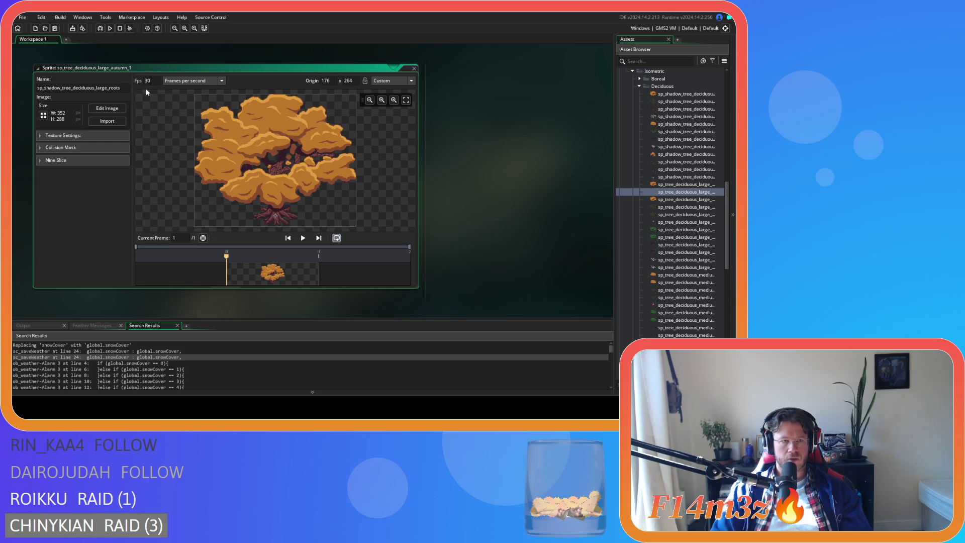
key("Return")
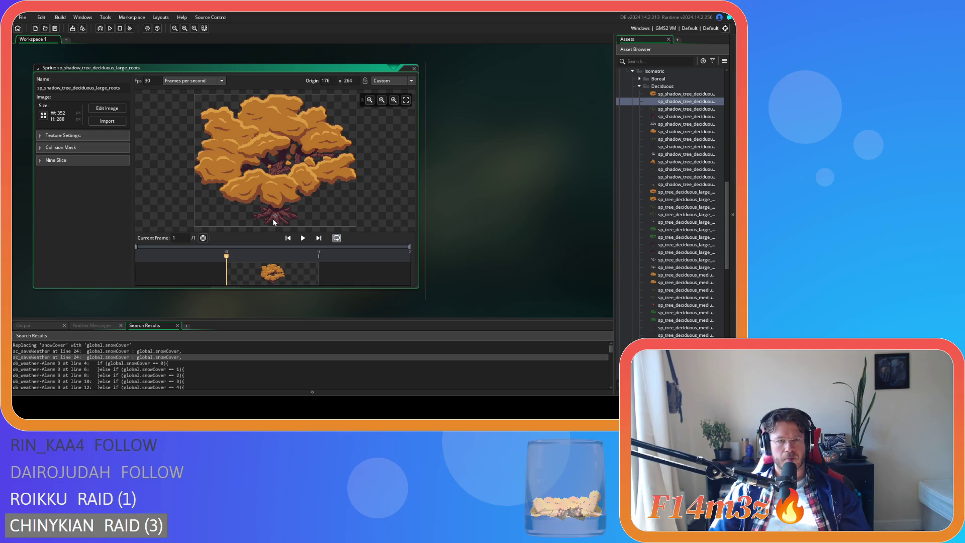
Step: Resize the canvas to height 24, anchored bottom-centre, cropping the sprite to 352×24
left_click(43, 115)
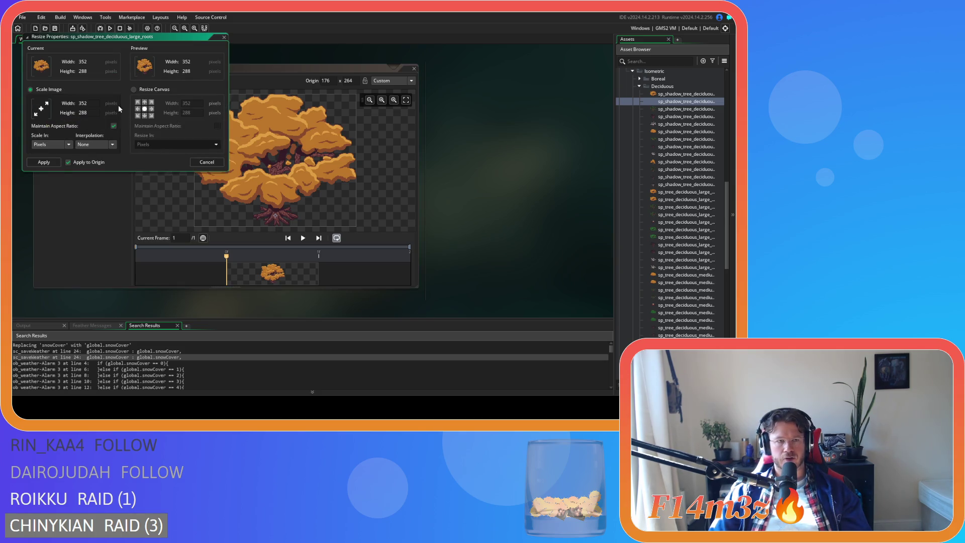
left_click(137, 90)
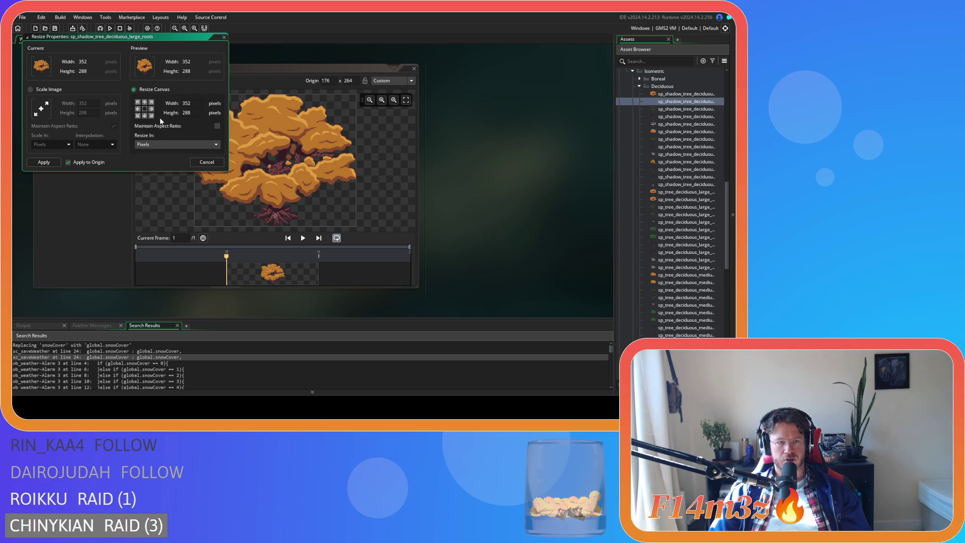
double_click(191, 114)
type("24")
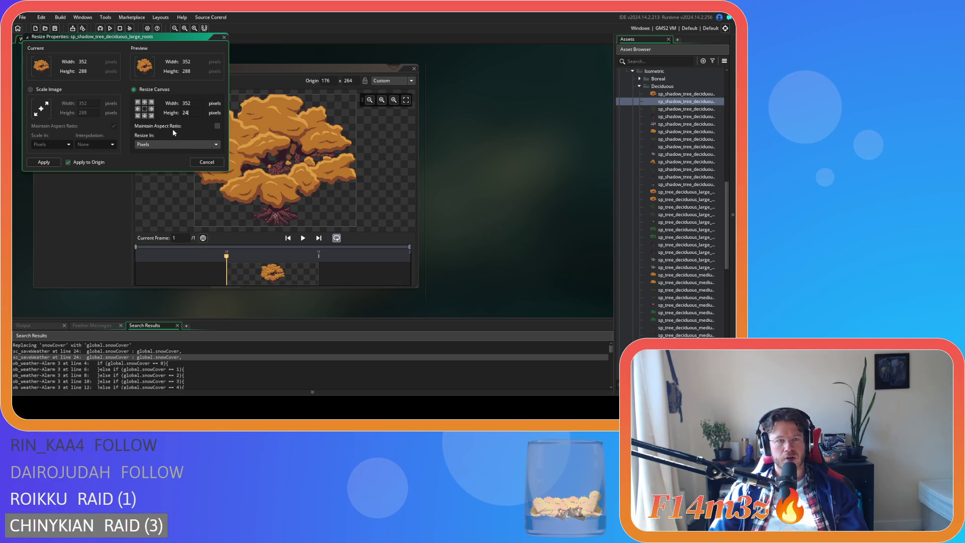
left_click(145, 103)
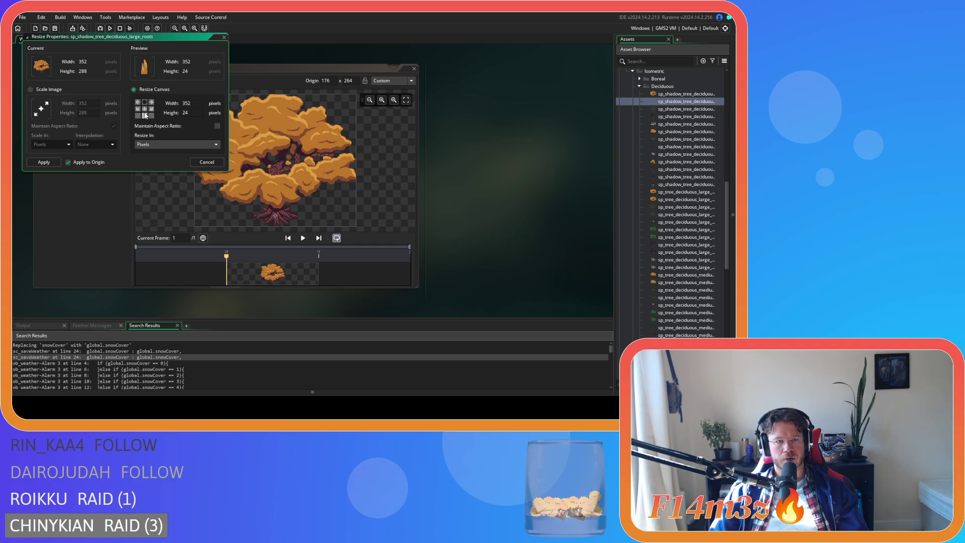
left_click(144, 110)
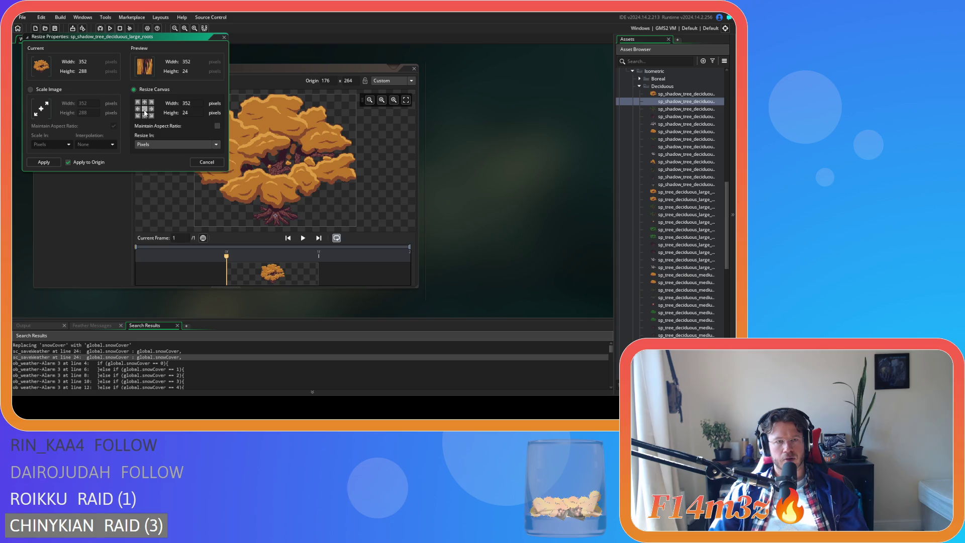
left_click(145, 116)
left_click(44, 163)
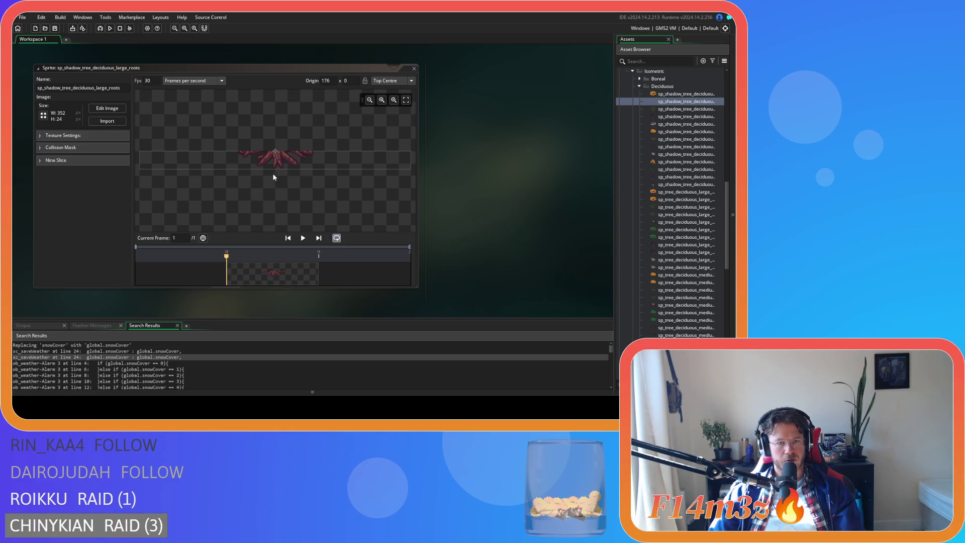
left_click(107, 108)
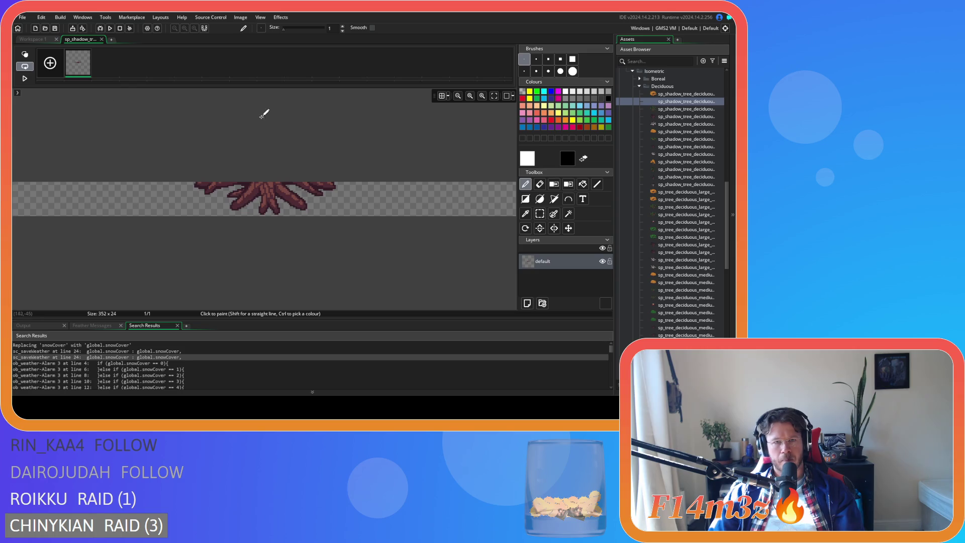
Step: Raise the image editor's Grid X spacing to 32, then close the image editor
left_click(448, 96)
left_click(480, 130)
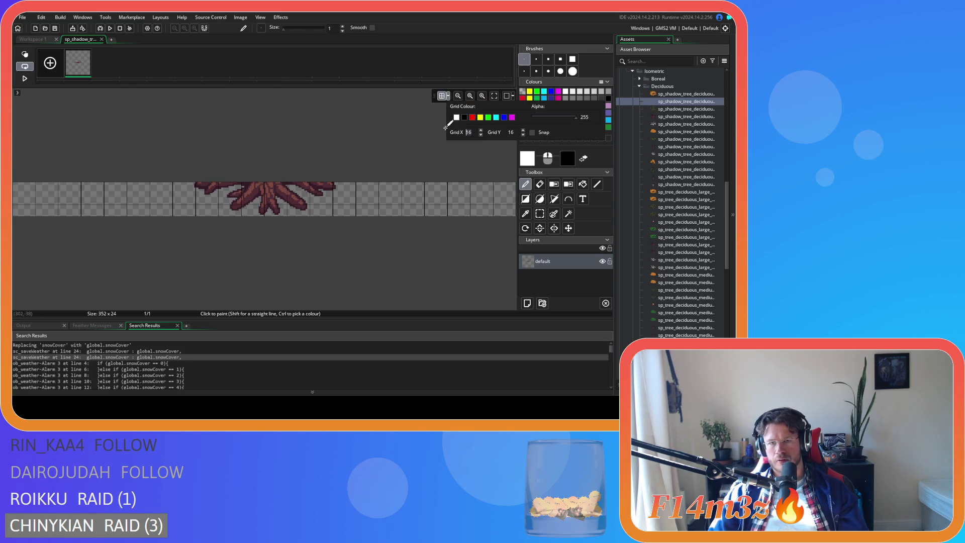
left_click(448, 99)
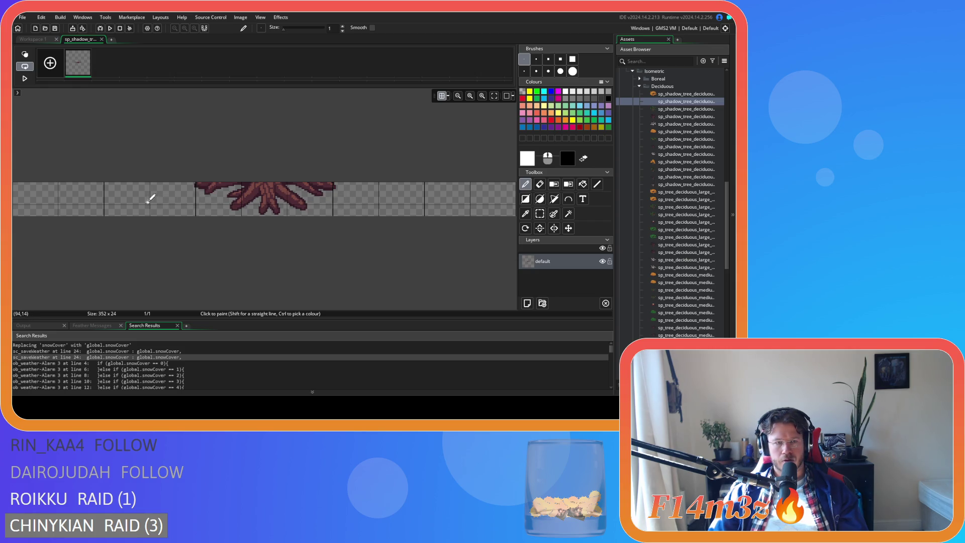
left_click(101, 39)
Step: Resize the canvas width to 160, making the roots sprite 160×24, then close its editor
left_click(43, 115)
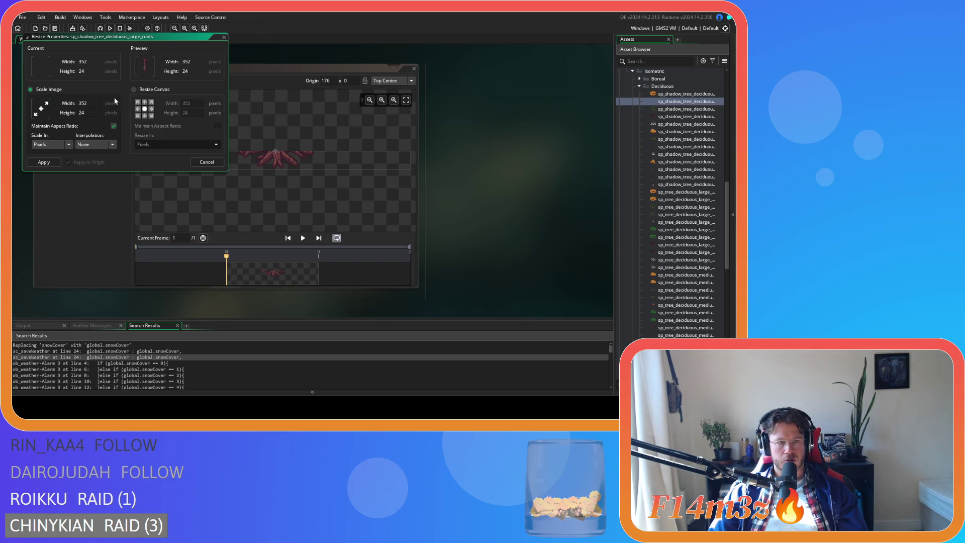
left_click(134, 90)
type("160")
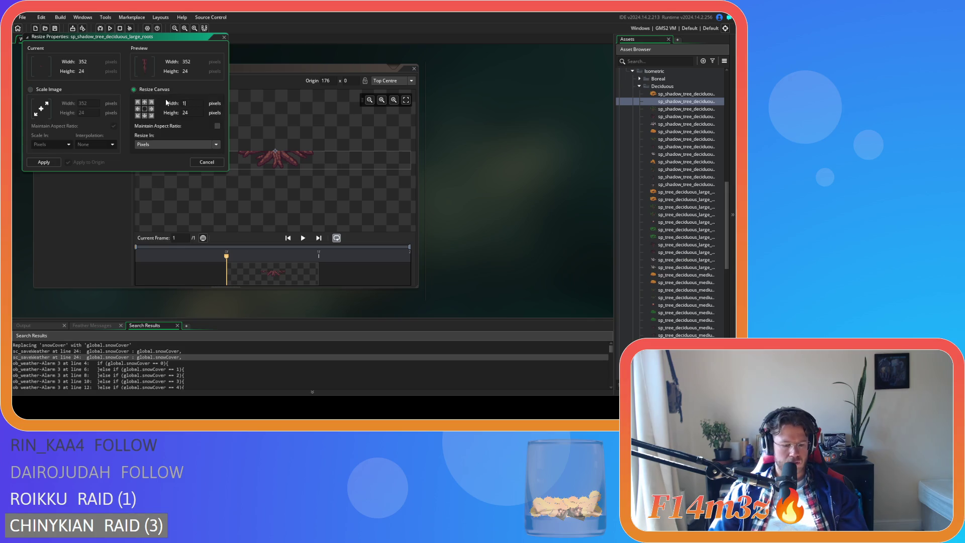
key("Return")
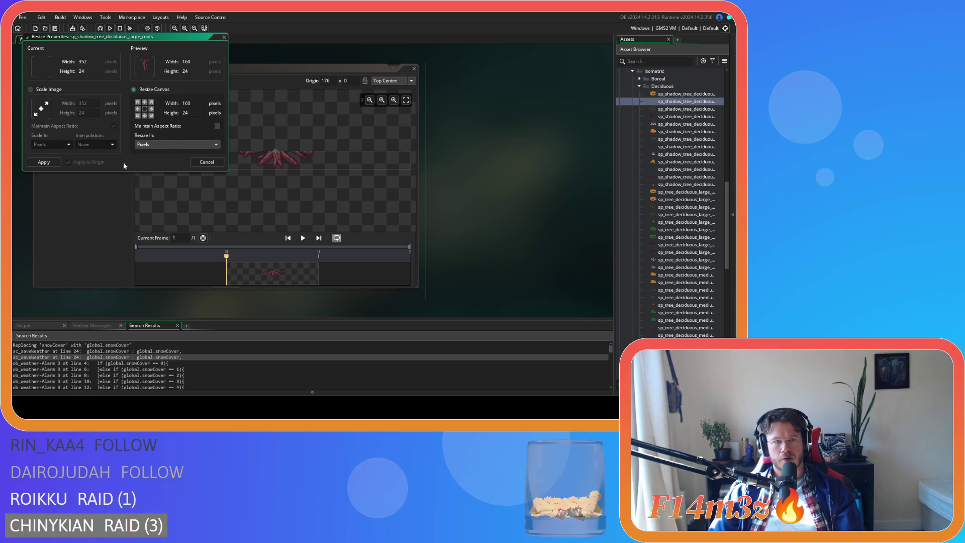
left_click(39, 162)
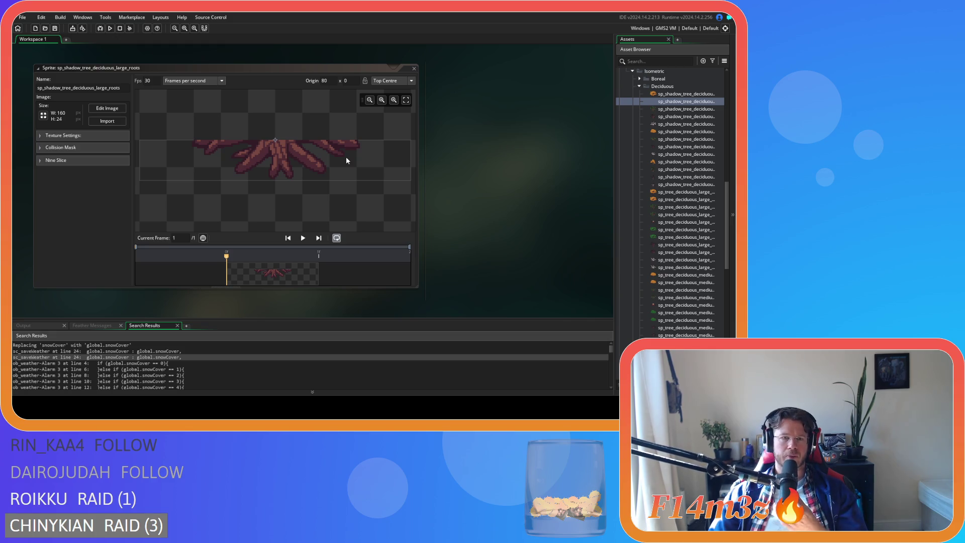
left_click(84, 213)
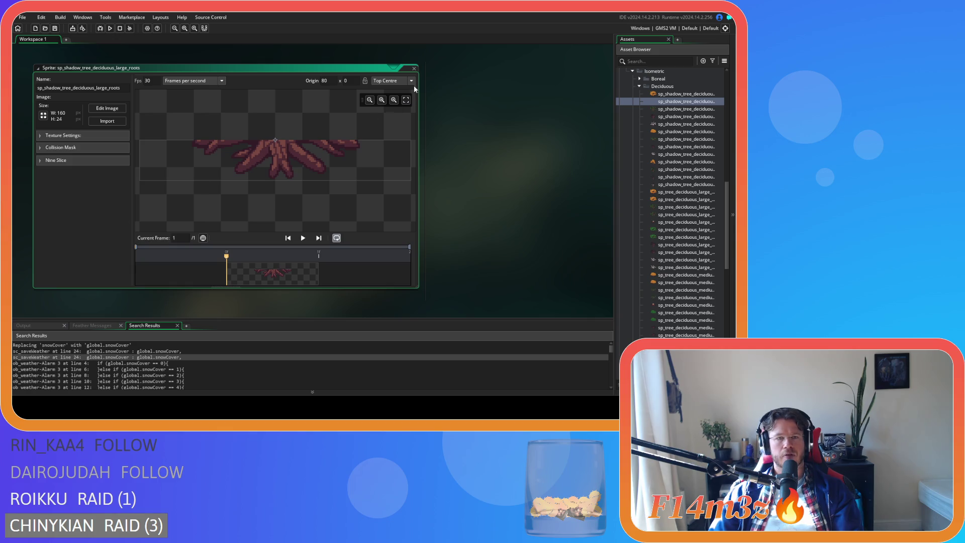
left_click(414, 68)
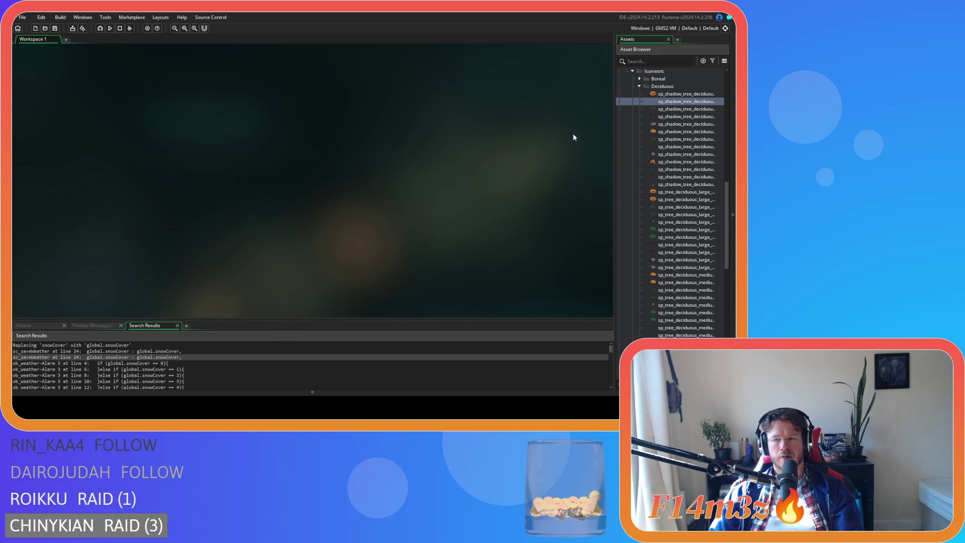
Step: Open the medium autumn deciduous tree sprite and rename it sp_shadow_tree_deciduous_medium_roots
scroll(665, 187, "down", 5)
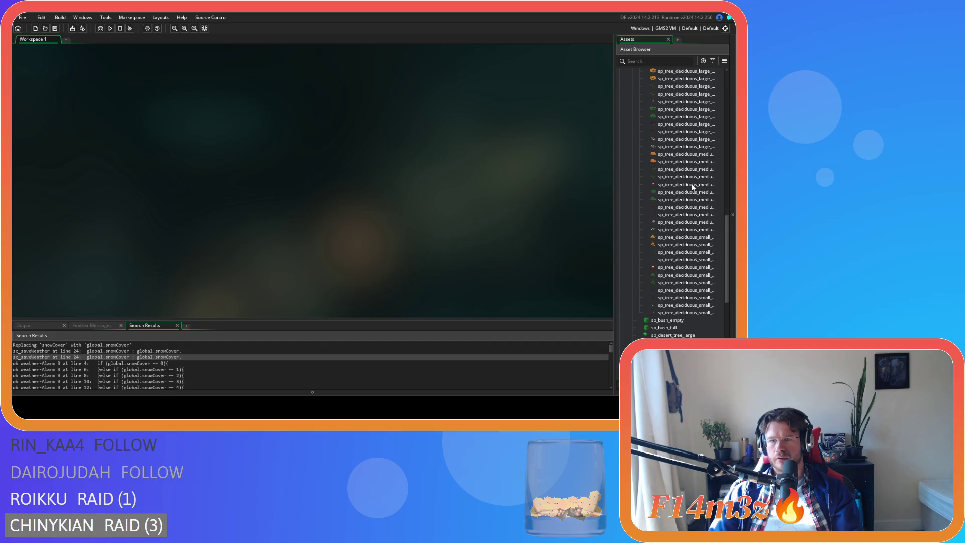
left_click(693, 155)
scroll(693, 157, "up", 1)
double_click(667, 161)
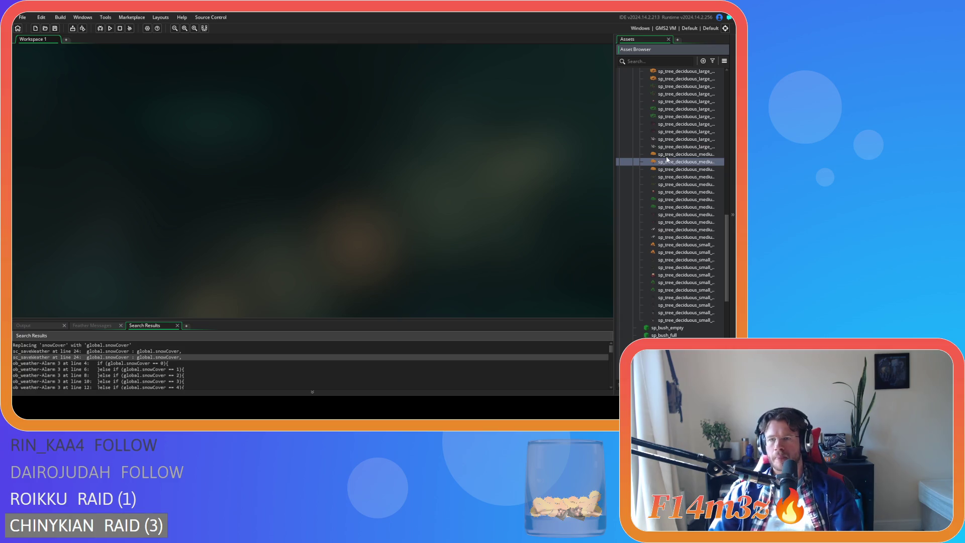
left_click(121, 89)
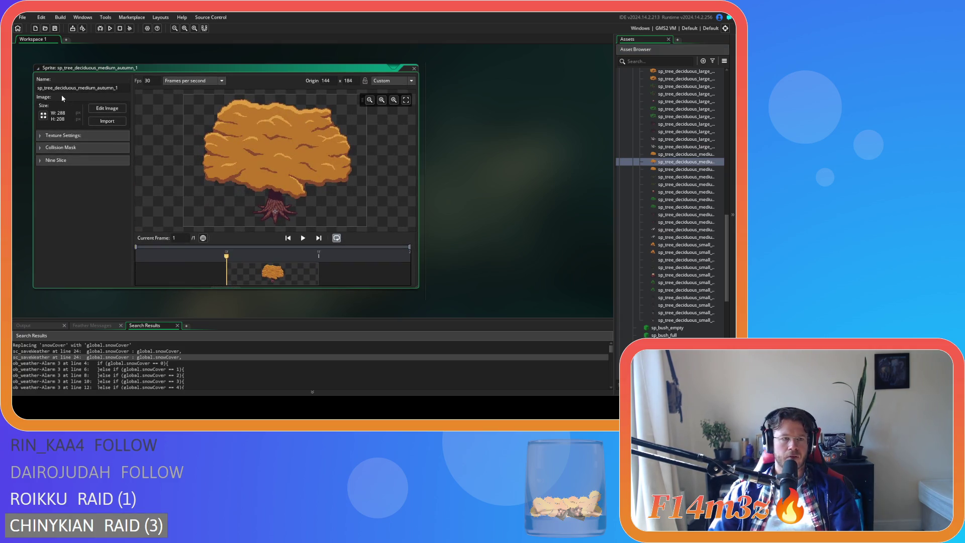
type("roots")
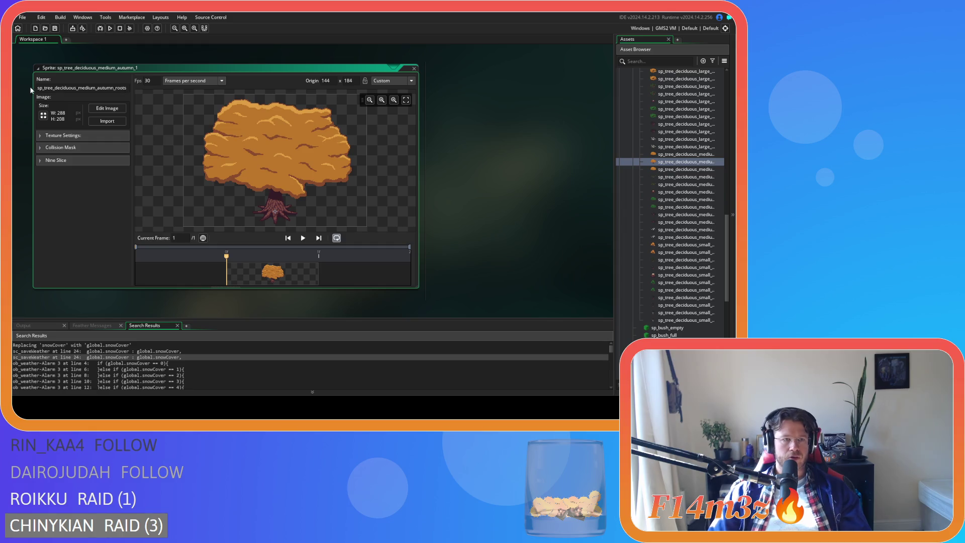
left_click(43, 87)
type("shadow_")
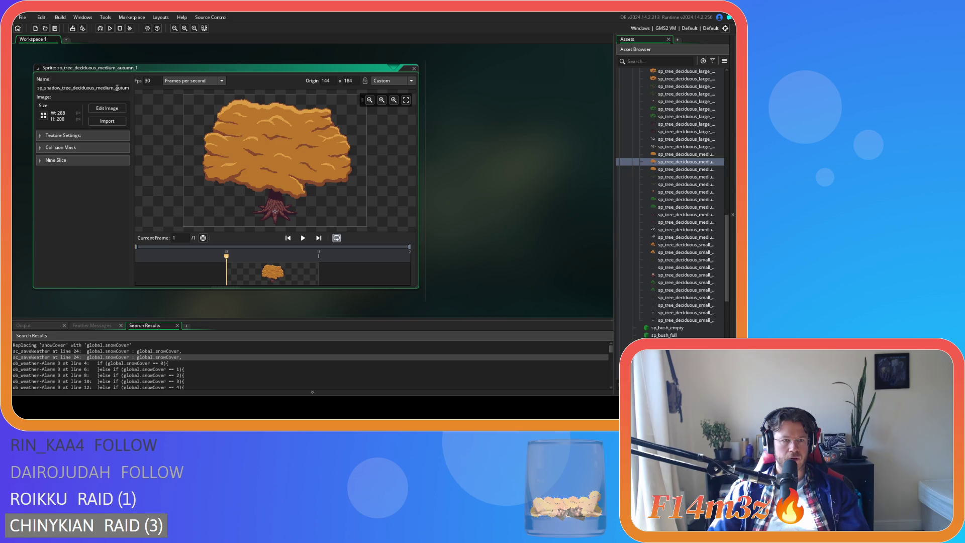
key("Delete")
key("Delete")
key("Delete")
type("roots")
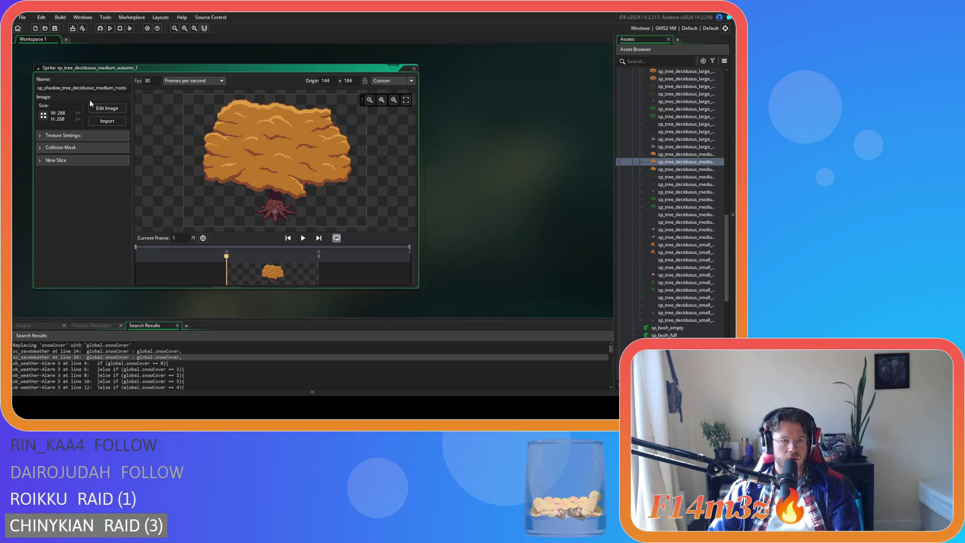
key("Return")
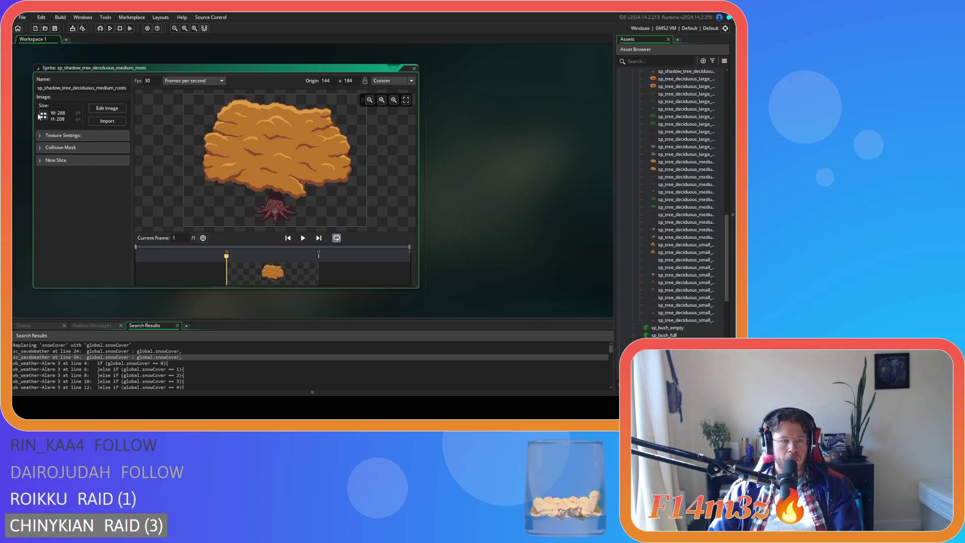
Step: Resize the canvas to height 24 anchored bottom-centre, giving 288×24, and open it for pixel editing
left_click(43, 116)
left_click(133, 90)
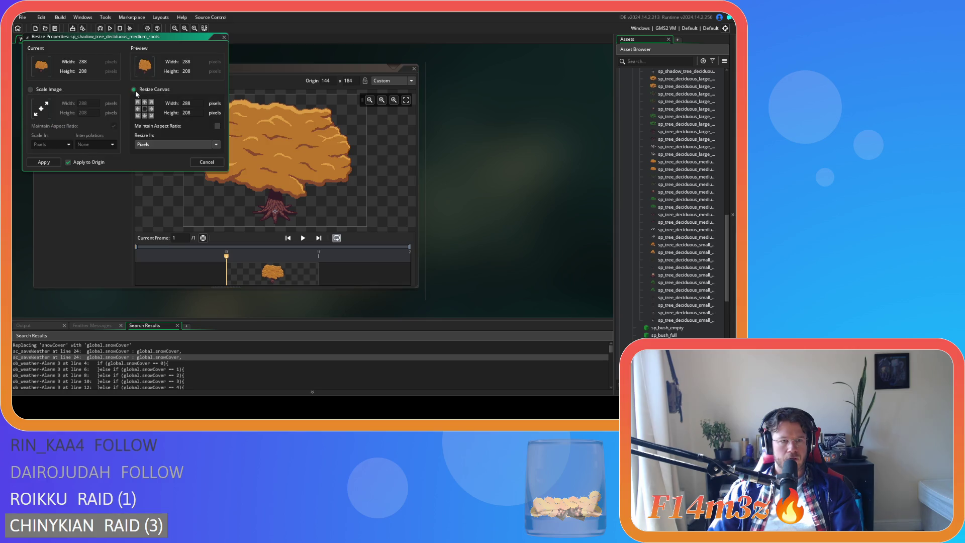
left_click(191, 112)
type("24")
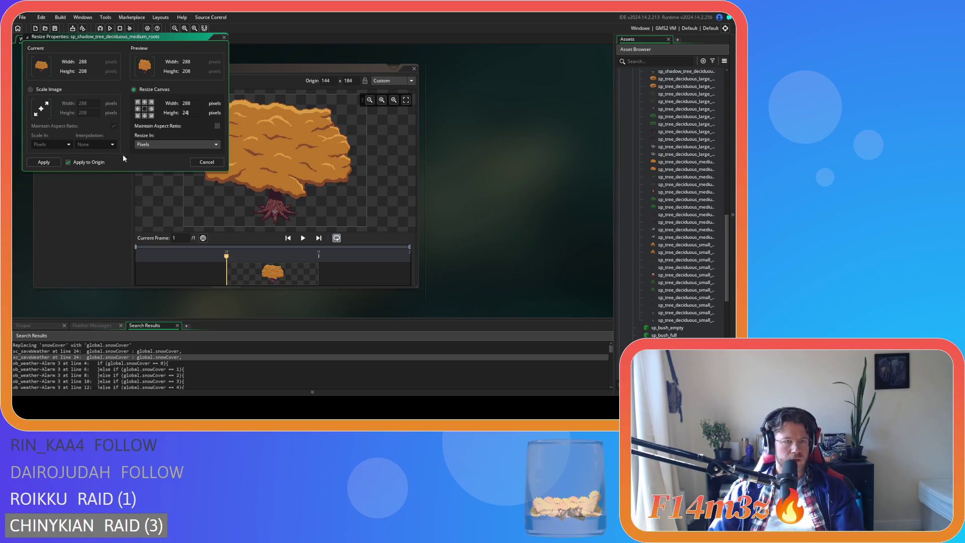
left_click(145, 116)
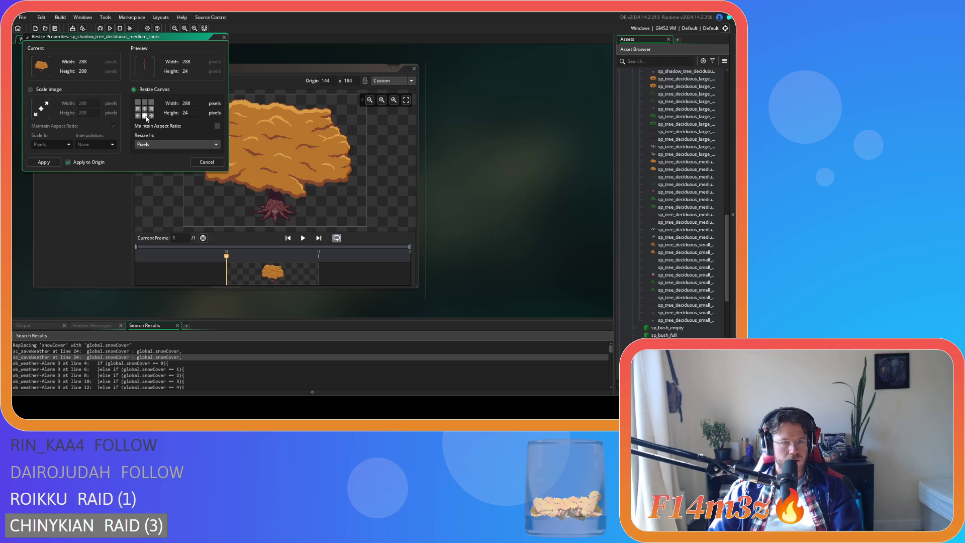
left_click(43, 162)
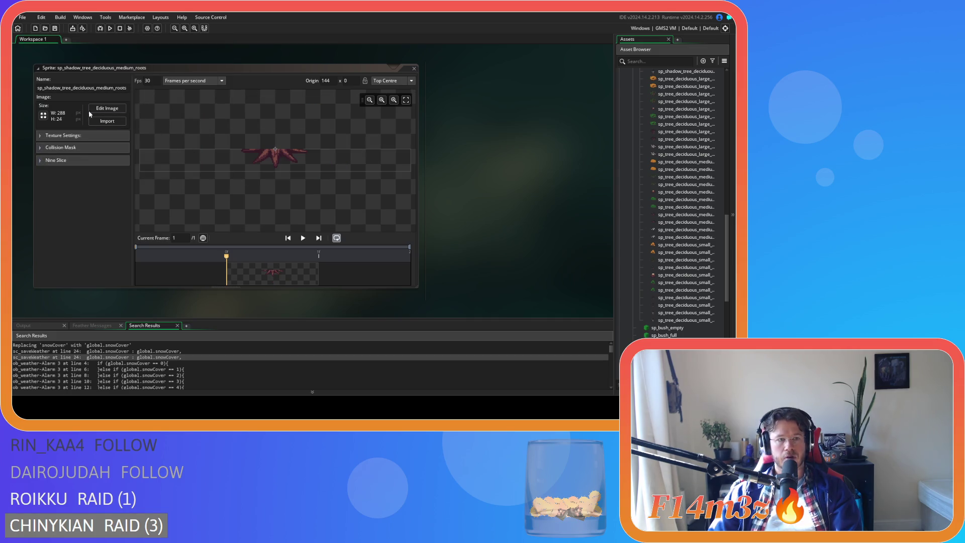
left_click(107, 108)
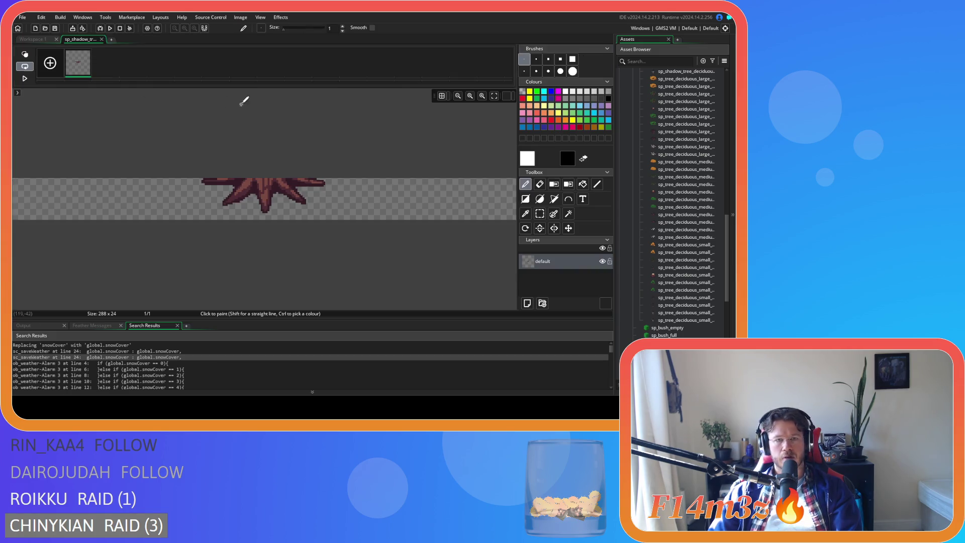
Step: Set the image editor grid X to 32, then close the image editor
left_click(448, 96)
type("32")
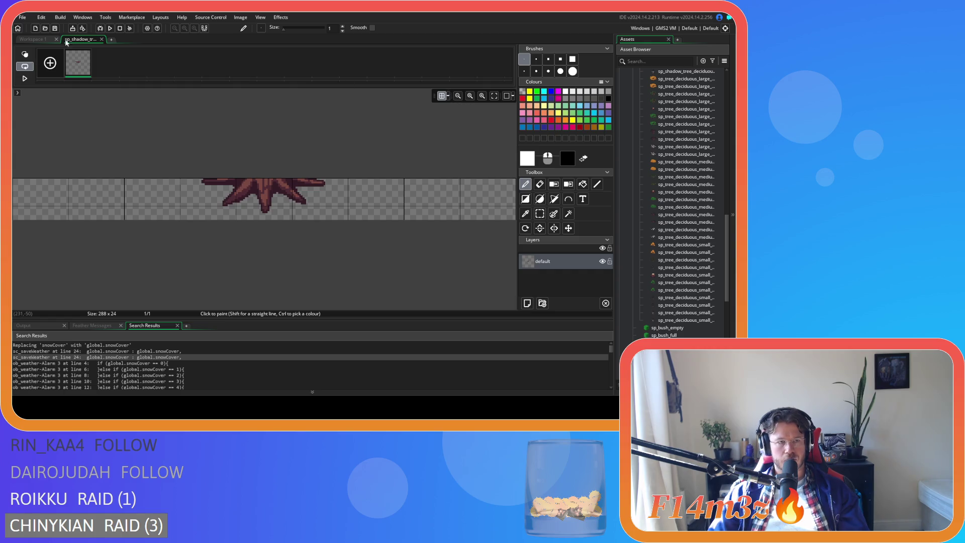
left_click(102, 39)
Step: Trim the canvas width to 96, making the medium roots sprite 96×24, and close it
left_click(41, 113)
left_click(134, 89)
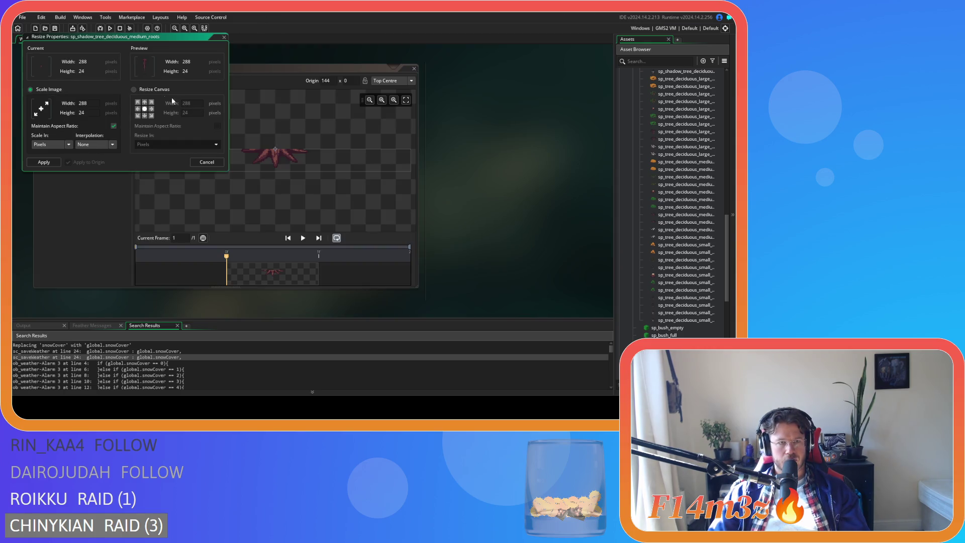
type("9")
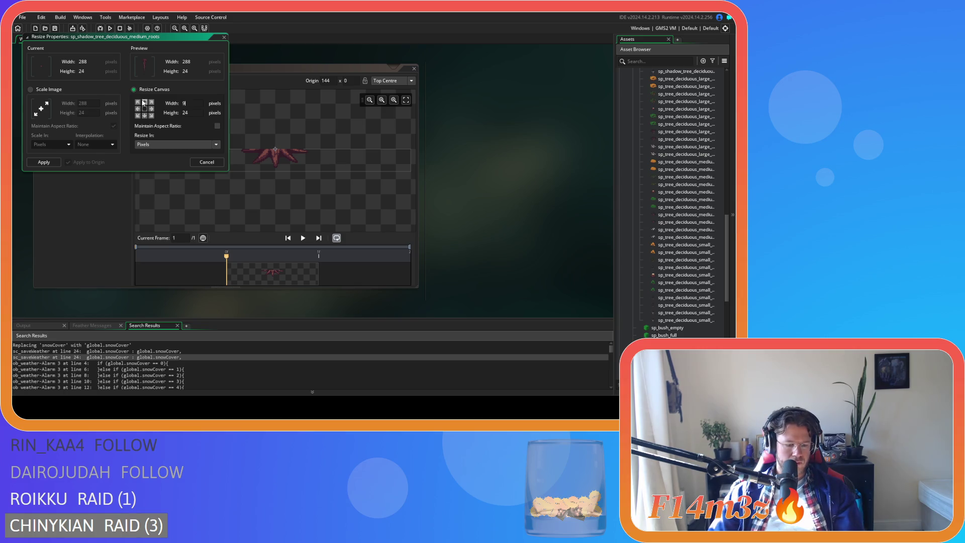
type("6")
left_click(43, 161)
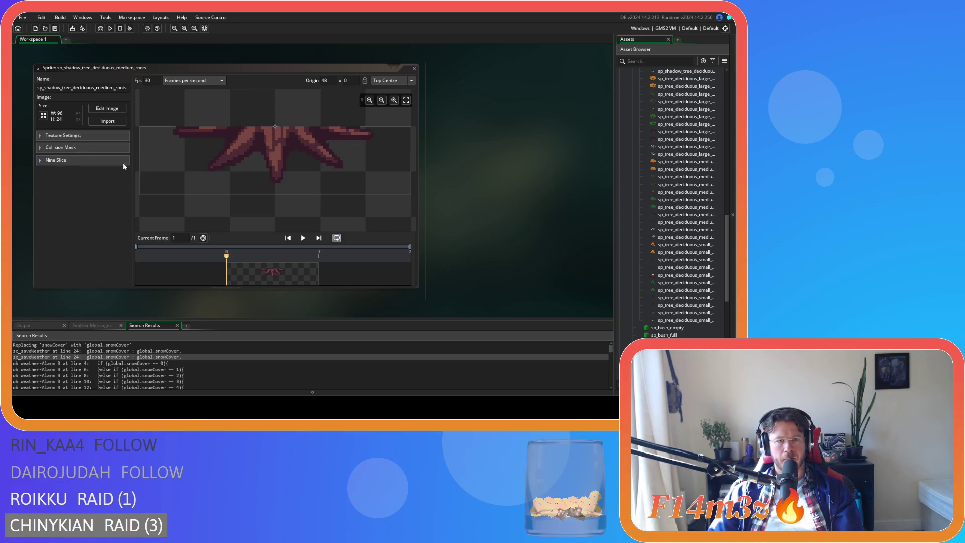
left_click(414, 68)
scroll(687, 246, "down", 1)
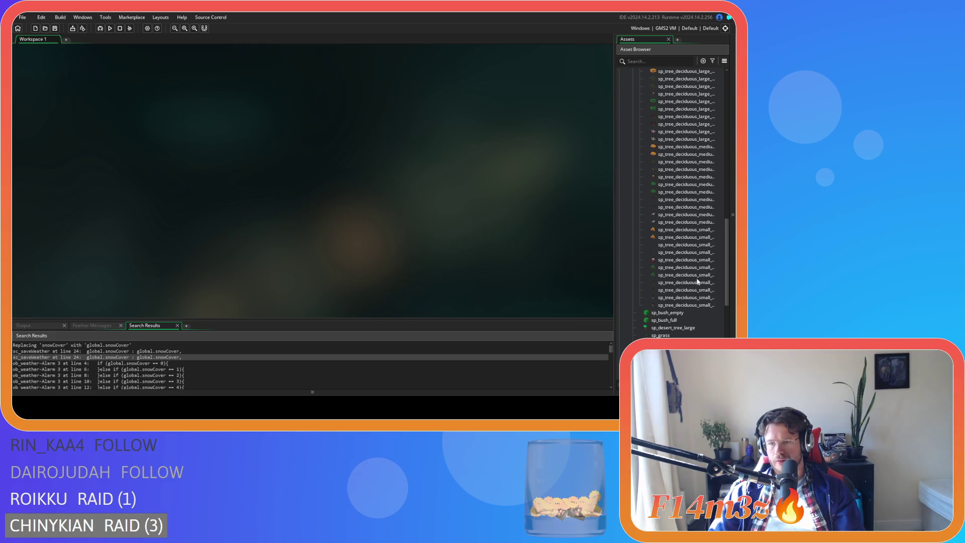
Step: Duplicate the small autumn deciduous tree sprite and rename the copy as a small roots shadow sprite
left_click(684, 231)
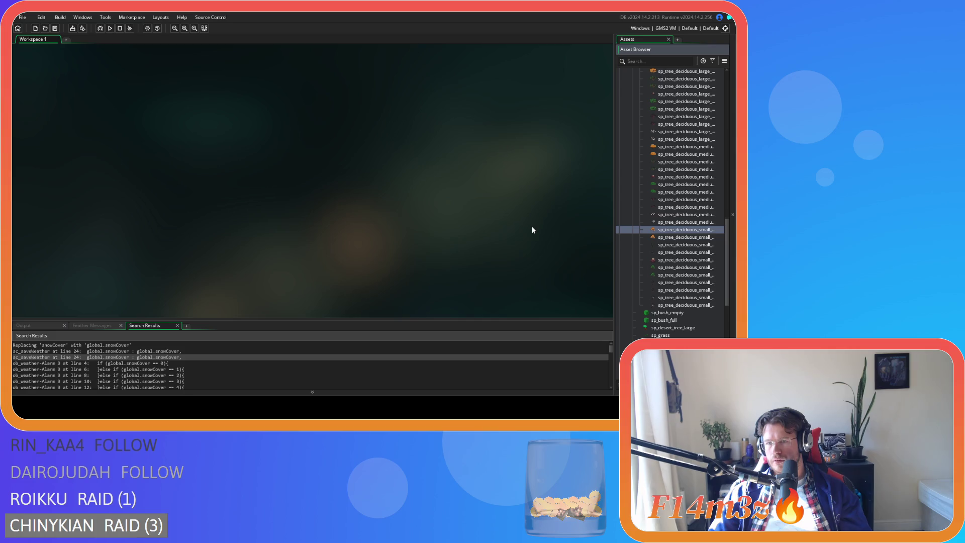
key("ctrl+d")
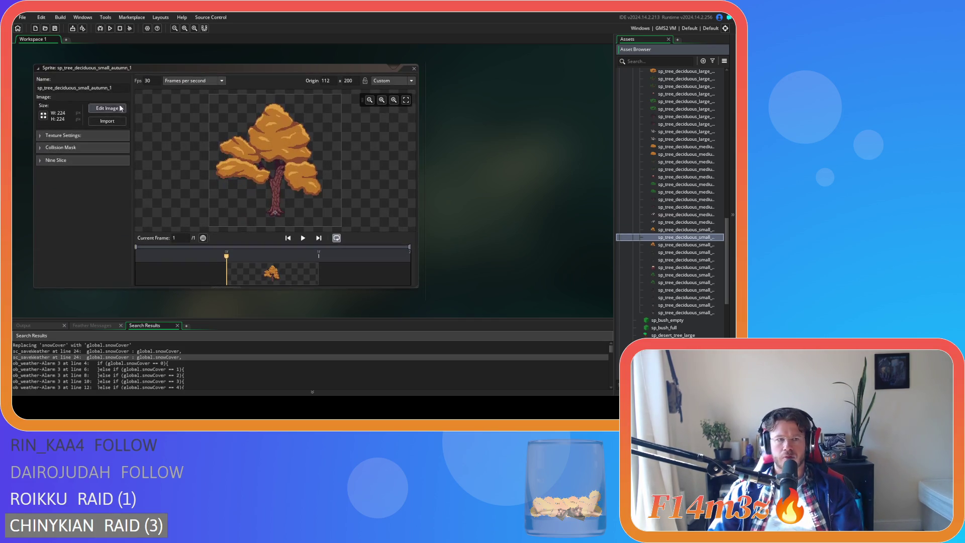
left_click(115, 88)
key("BackSpace")
key("BackSpace")
key("BackSpace")
key("BackSpace")
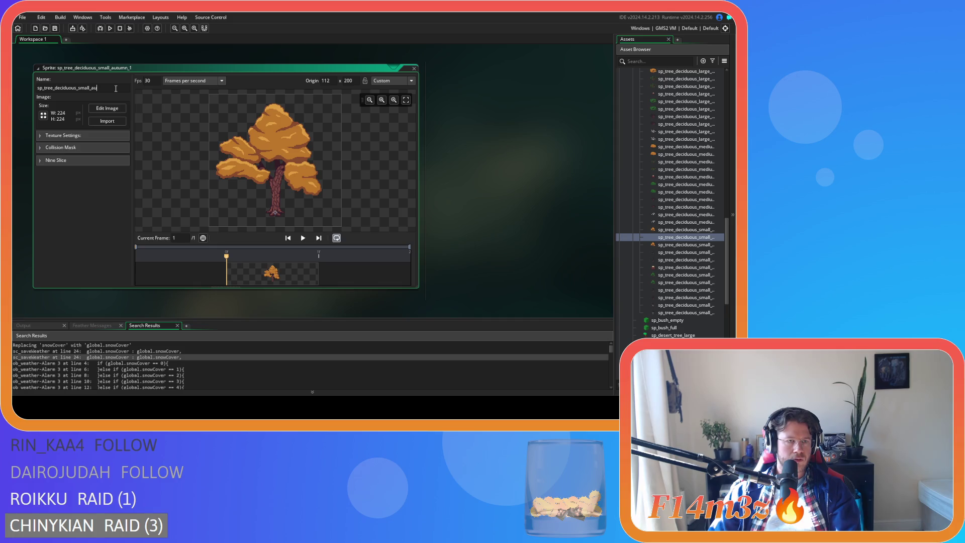
type("roots")
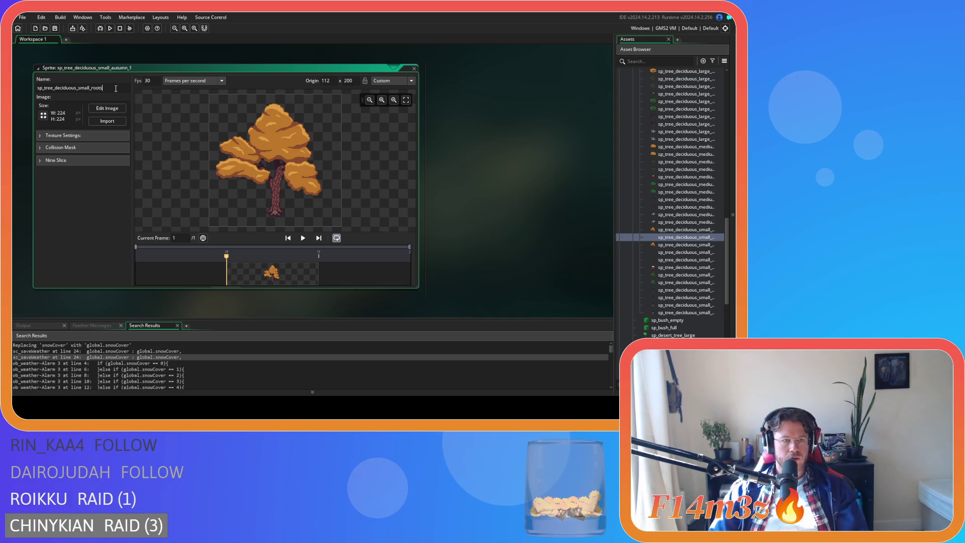
type("hadow_")
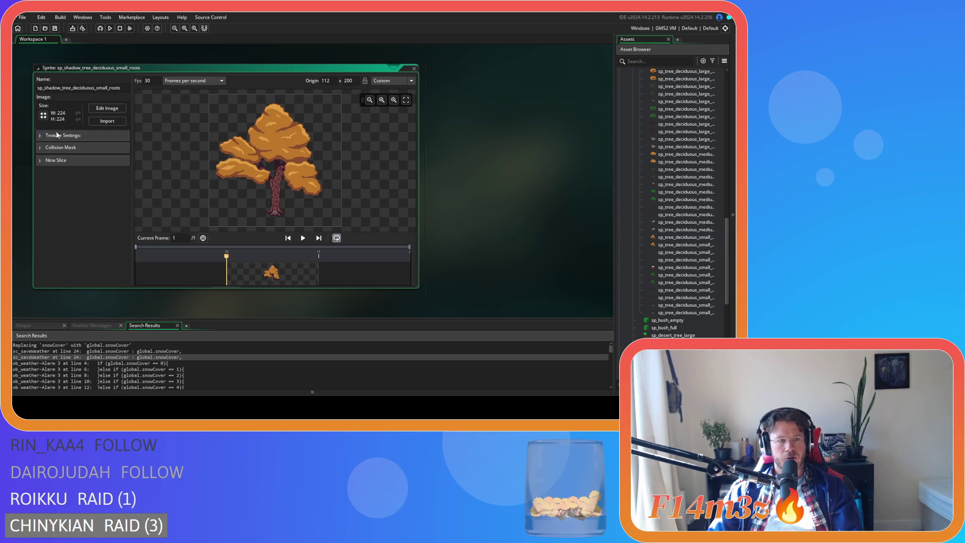
Step: Resize the canvas to height 24 anchored bottom-centre, giving 224×24
left_click(43, 115)
left_click(134, 89)
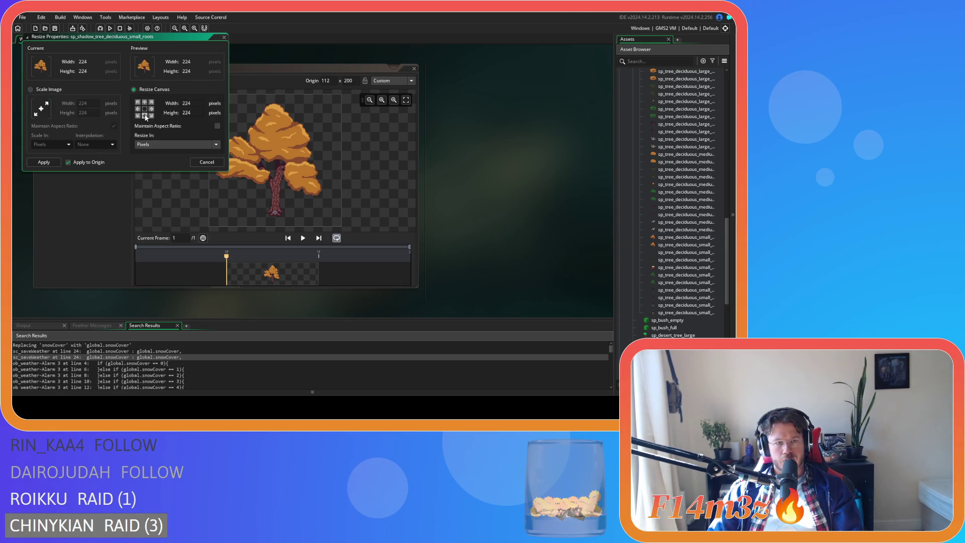
left_click(144, 115)
left_click_drag(195, 112, 169, 115)
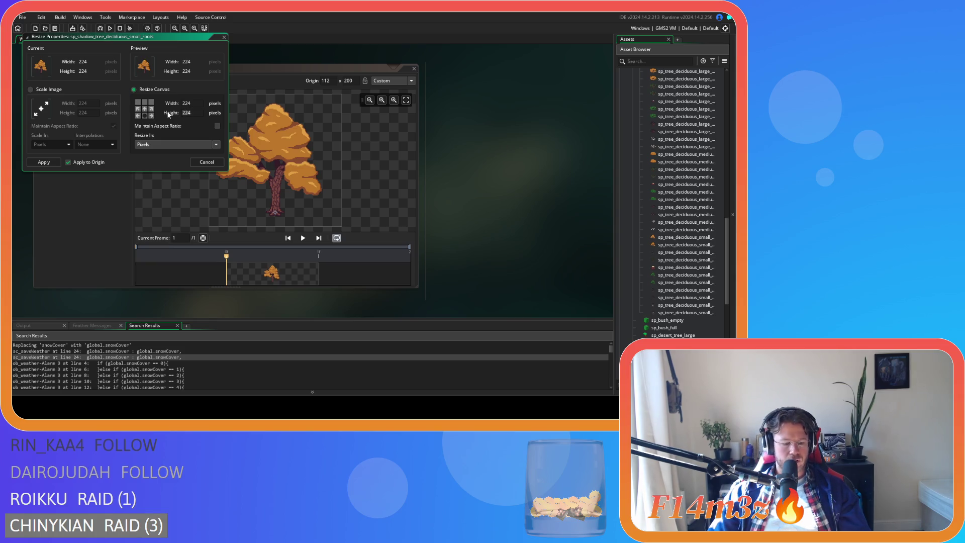
type("24")
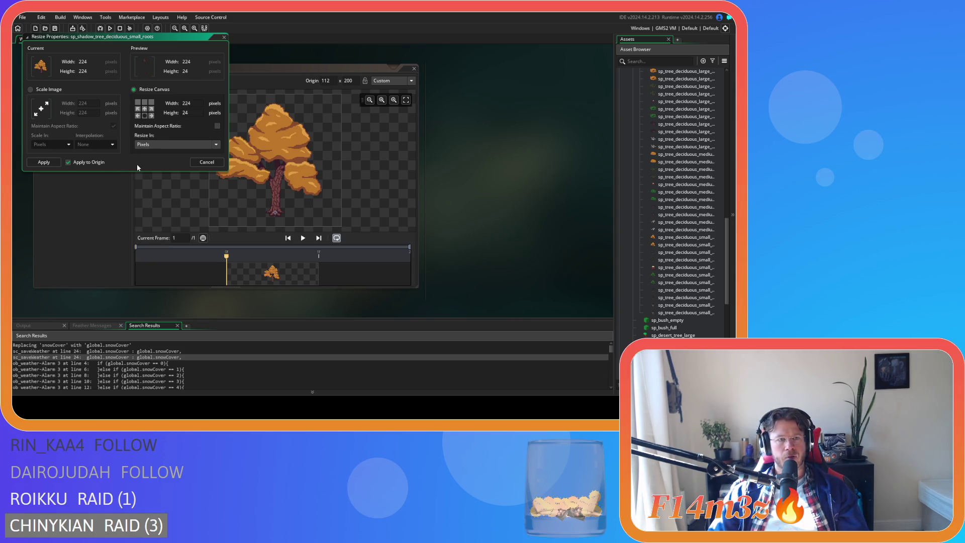
left_click(45, 162)
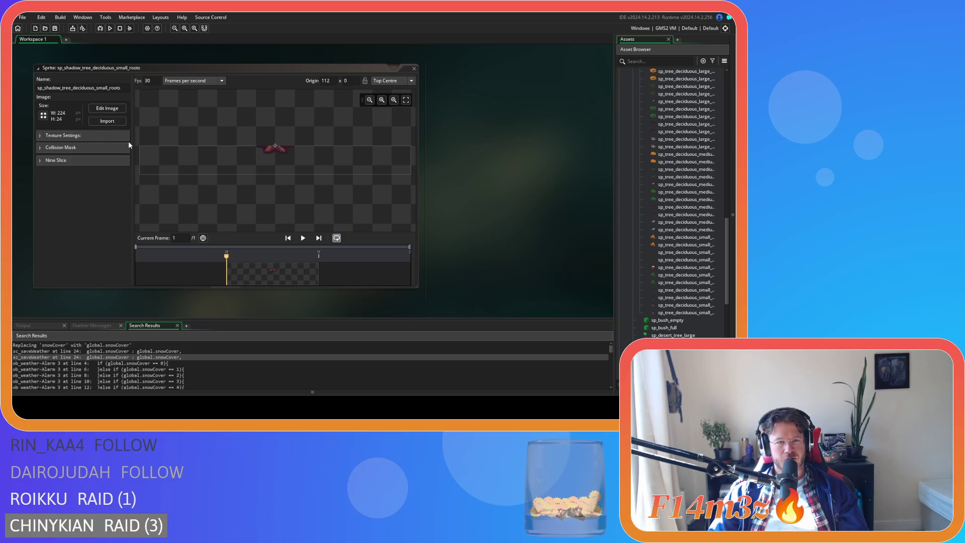
Step: Resize the canvas again to 224×16
left_click(44, 115)
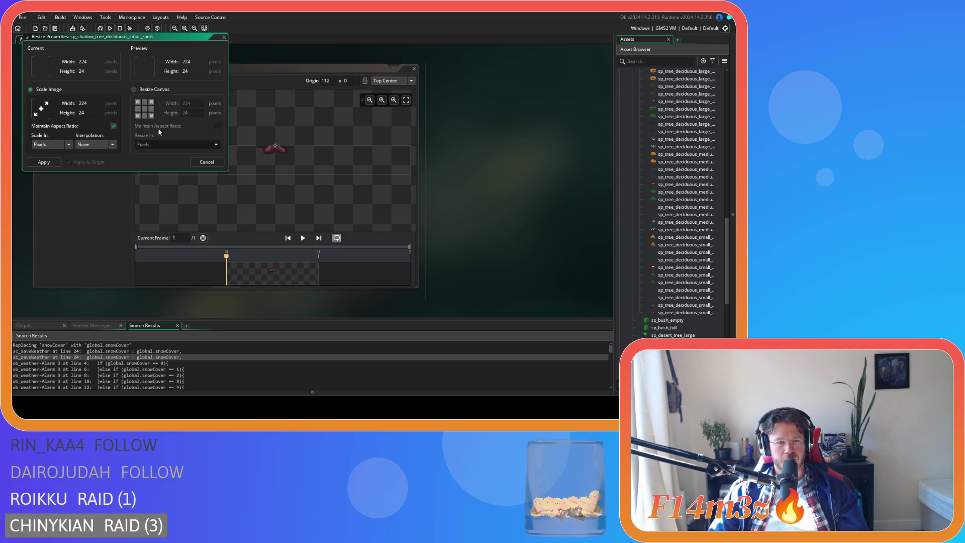
left_click(134, 90)
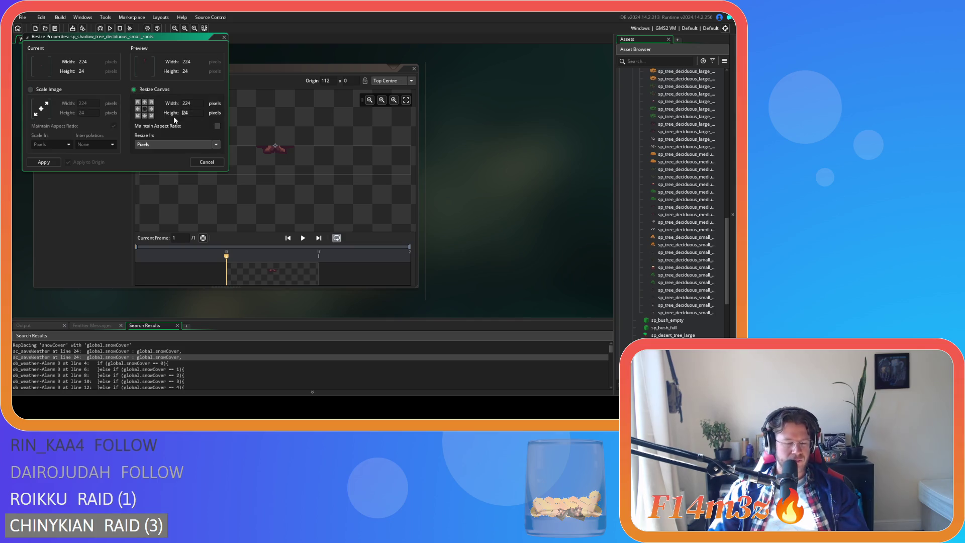
type("15")
key("BackSpace")
type("6")
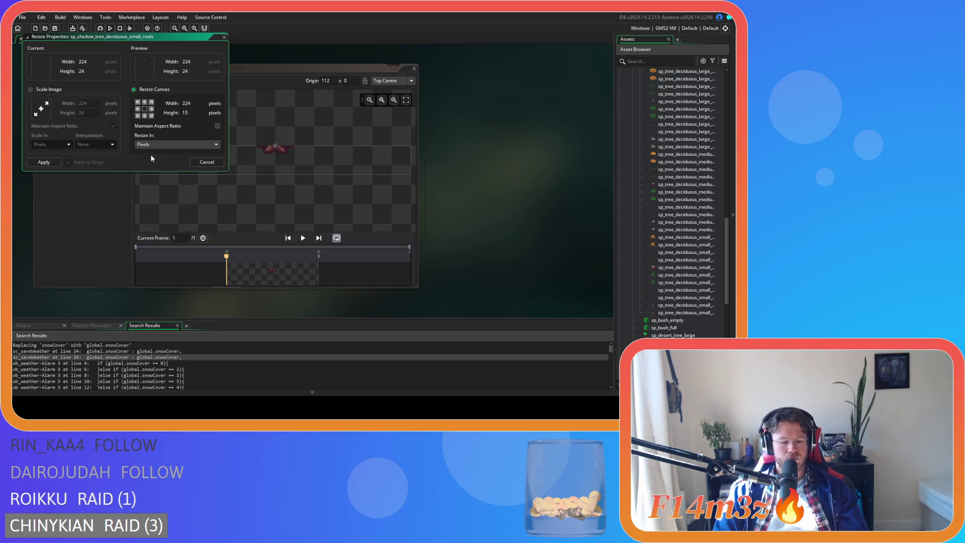
left_click(50, 161)
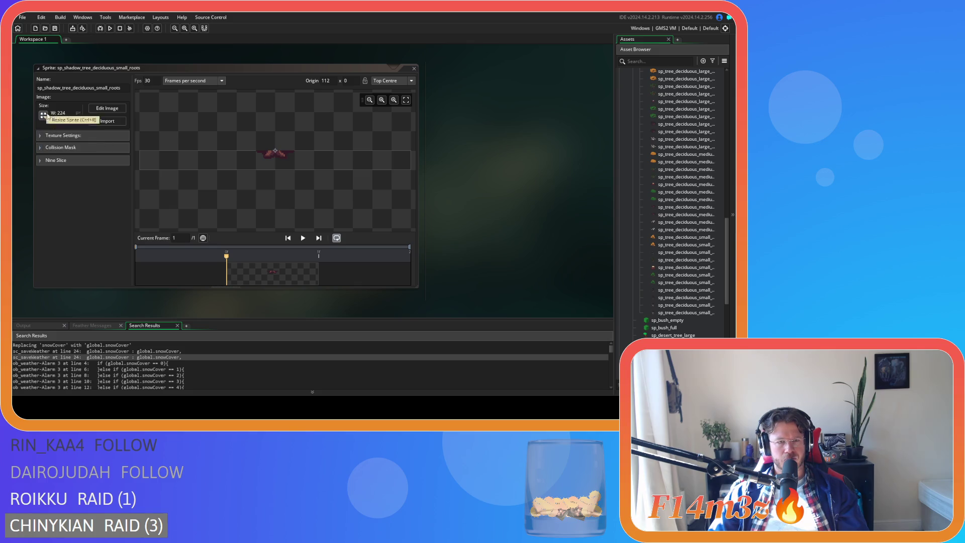
Step: Crop the canvas to 32×16 and close the small roots sprite editor
left_click(44, 116)
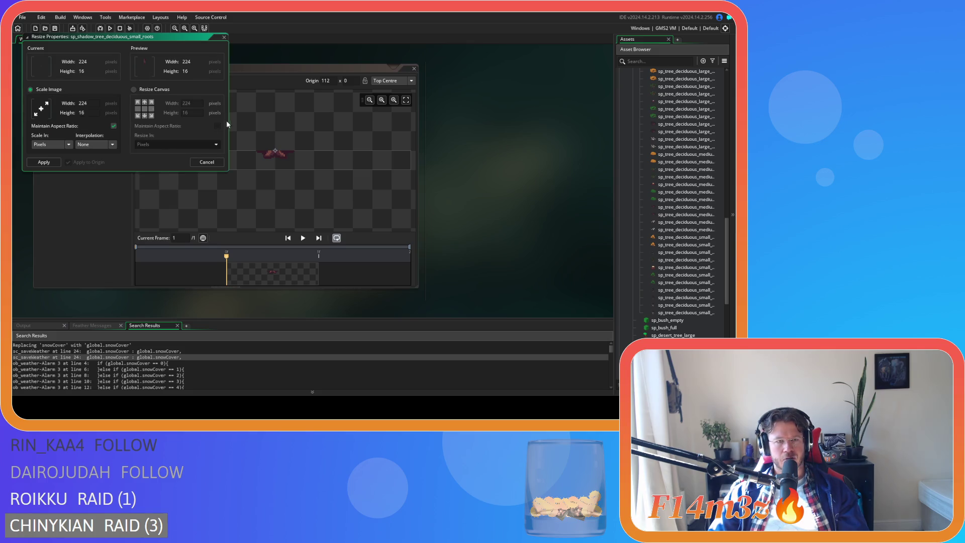
left_click(155, 91)
left_click(43, 162)
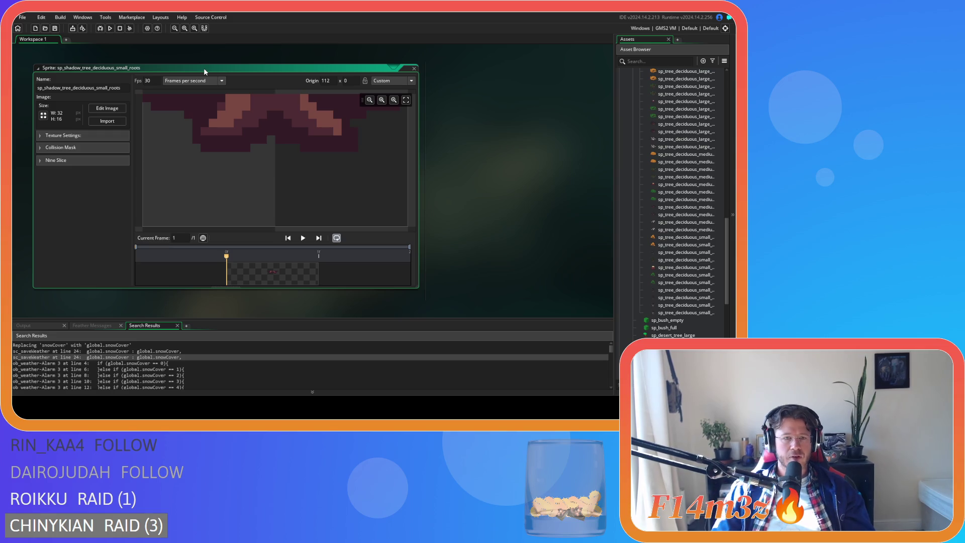
scroll(262, 151, "up", 2)
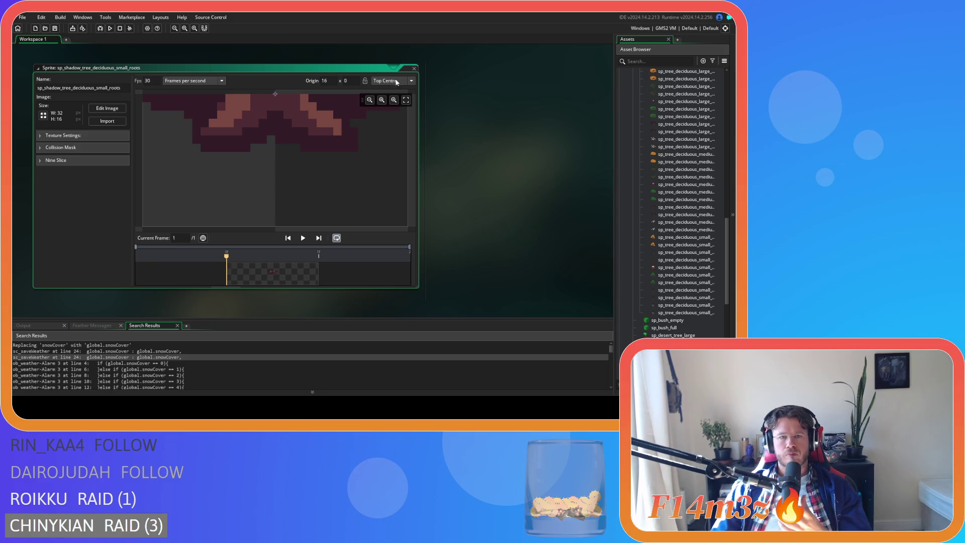
double_click(409, 70)
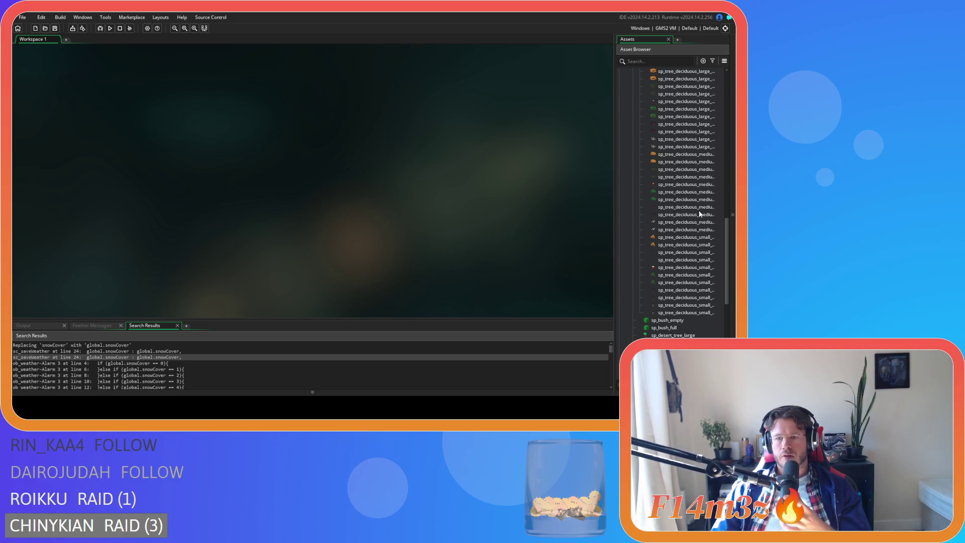
Step: Collapse the Deciduous, Isometric, Plants and Sprites folders, expand Scripts, and delete sc_shadowTree
scroll(648, 200, "up", 8)
left_click(639, 148)
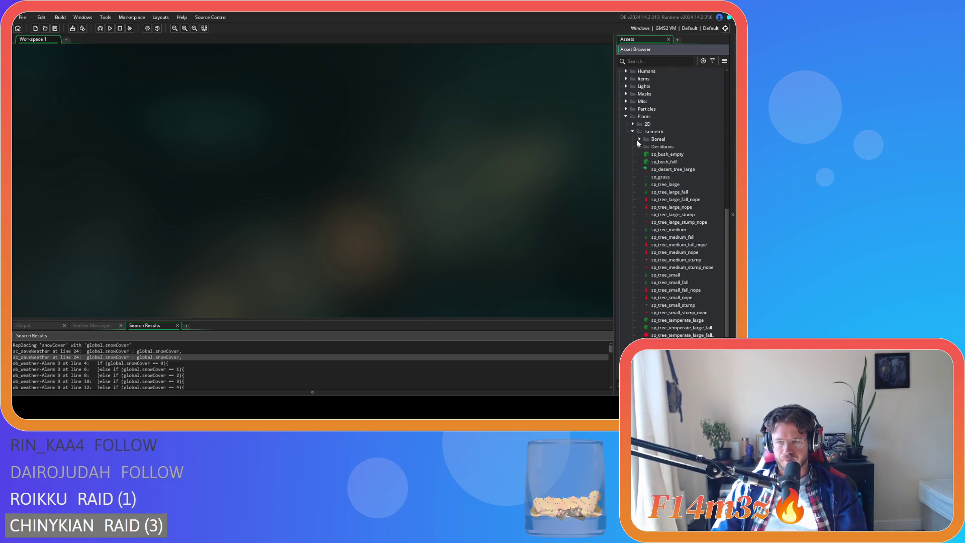
left_click(633, 132)
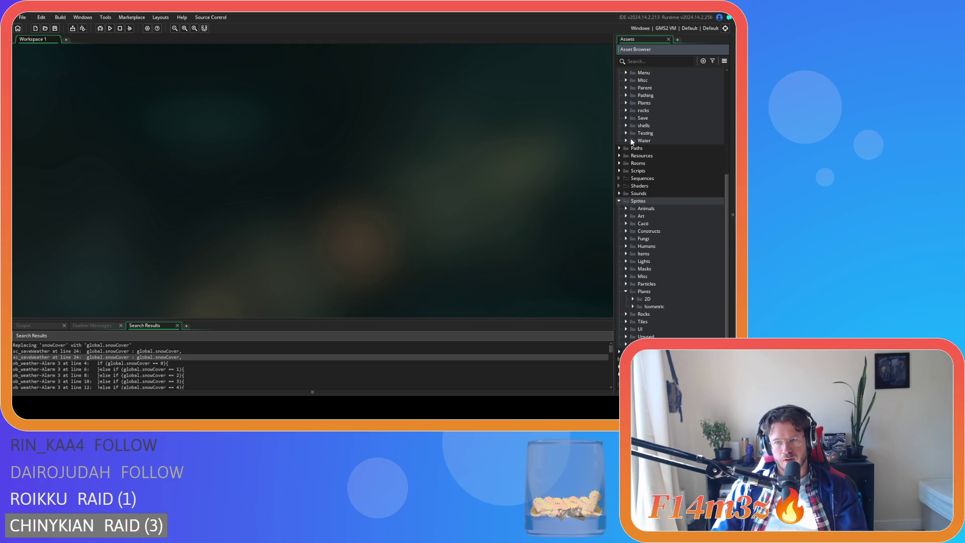
left_click(626, 291)
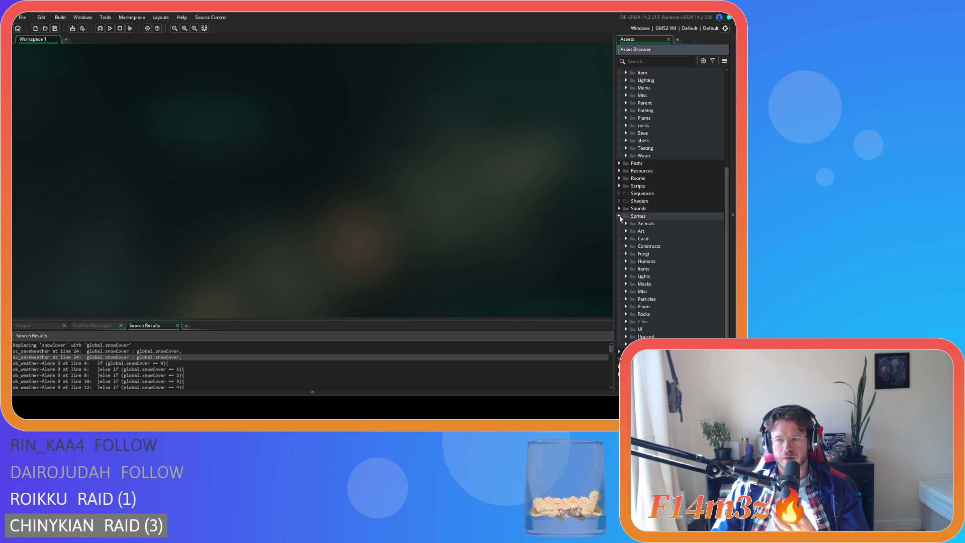
scroll(617, 216, "up", 5)
left_click(619, 159)
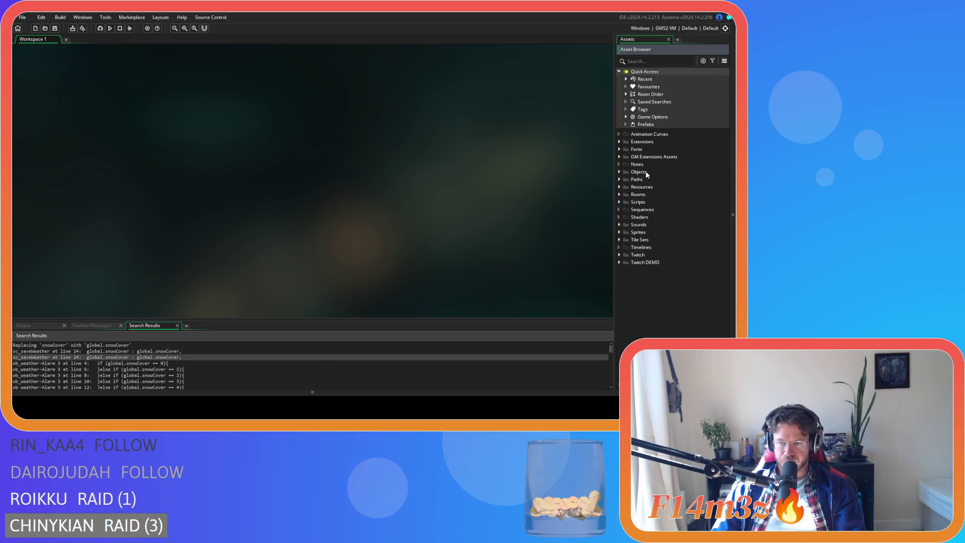
left_click(619, 202)
scroll(657, 242, "down", 5)
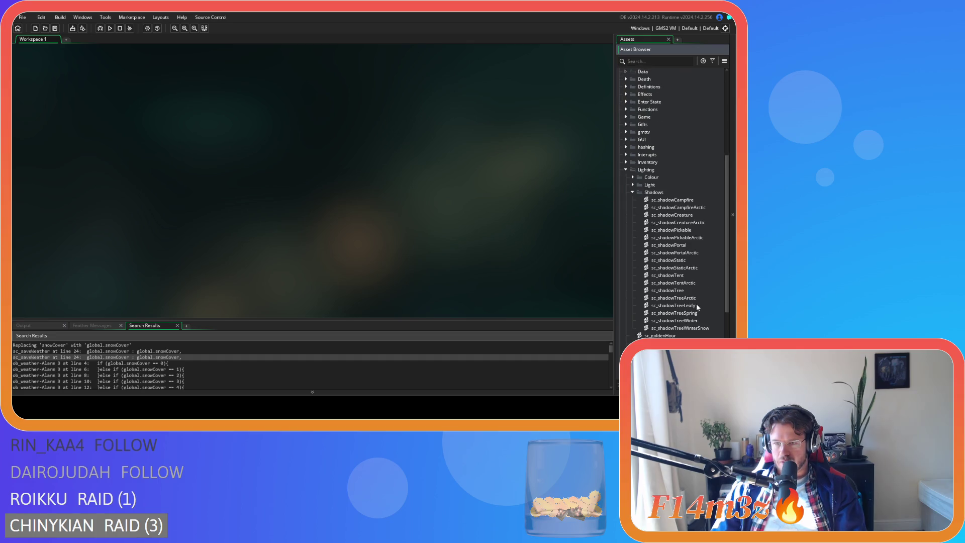
left_click(692, 290)
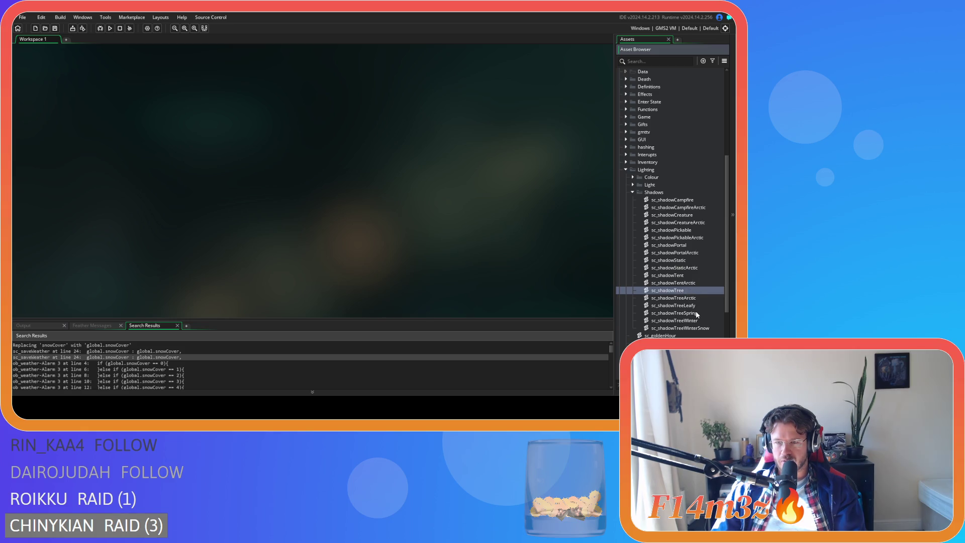
key("Delete")
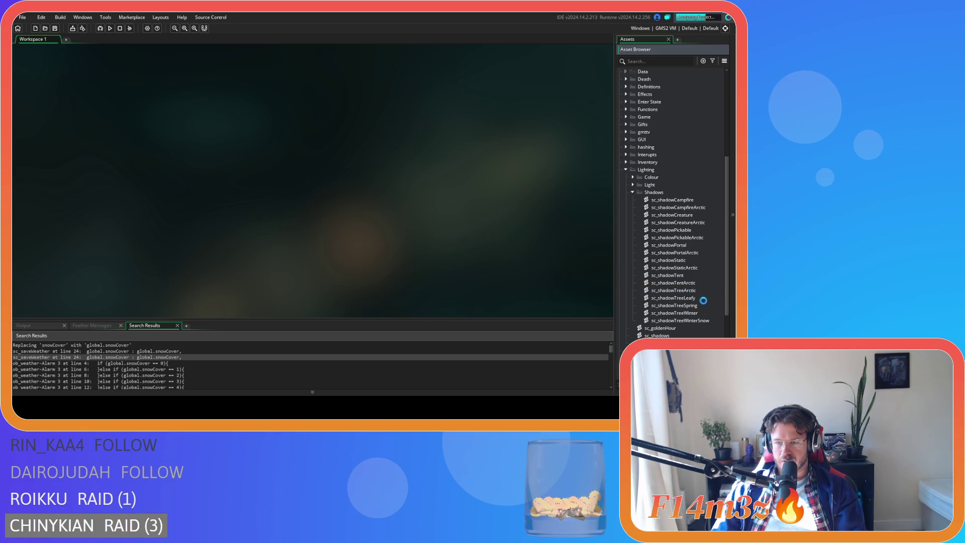
Step: Select sc_shadowTreeLeafy among the shadow scripts and open it in the editor
left_click(706, 292)
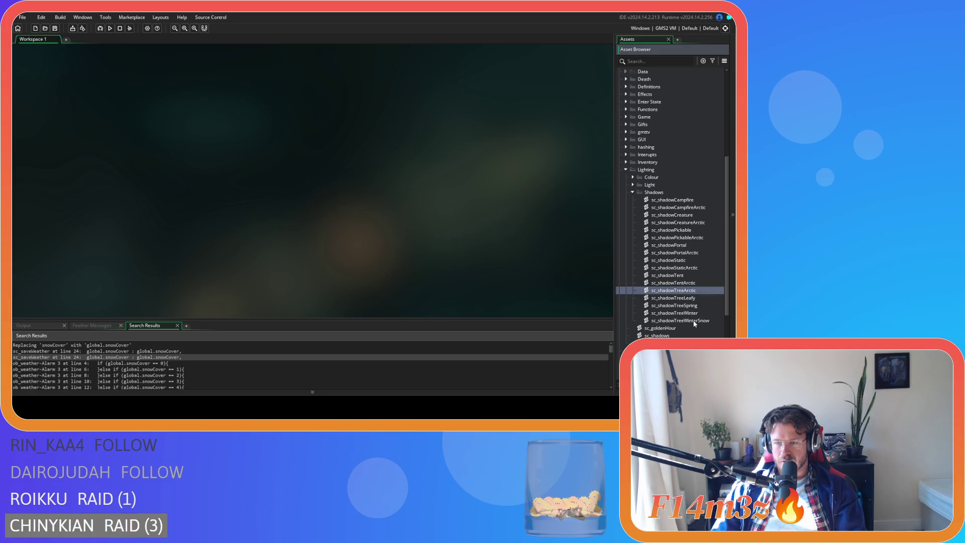
key("Down")
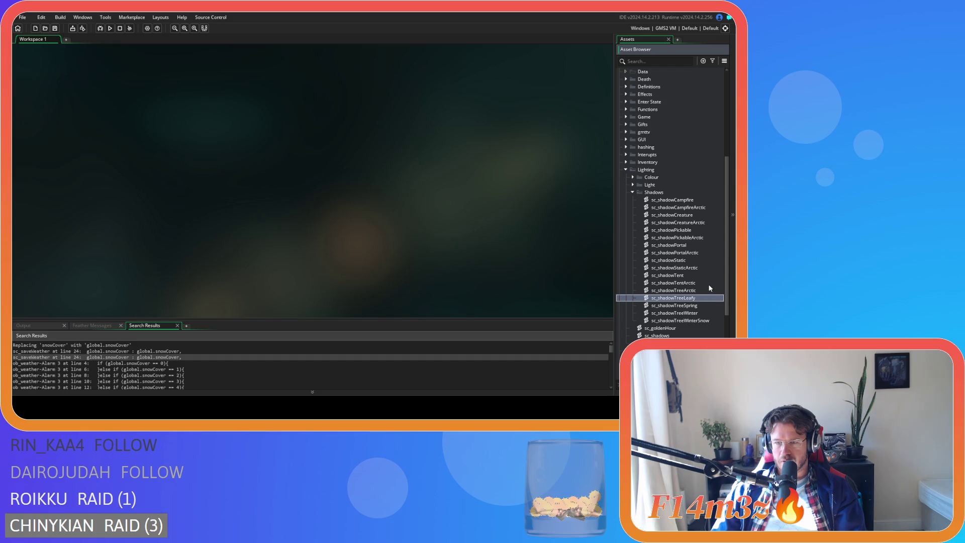
left_click(700, 281)
left_click(698, 290)
left_click(703, 298)
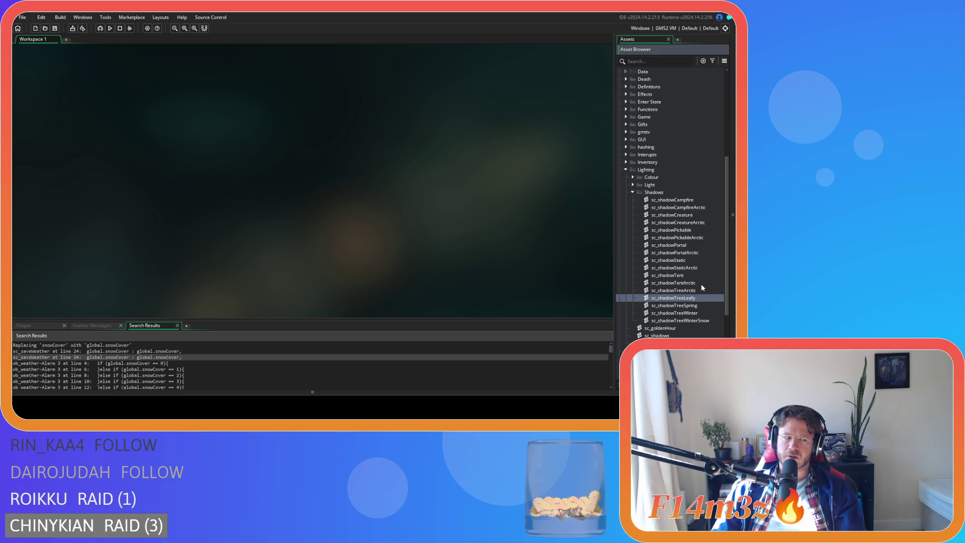
key("Up")
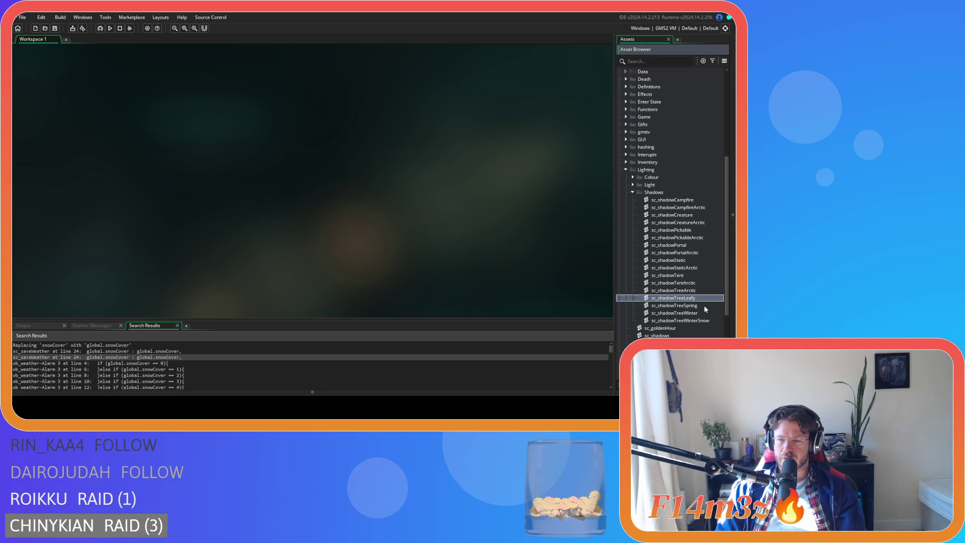
key("Return")
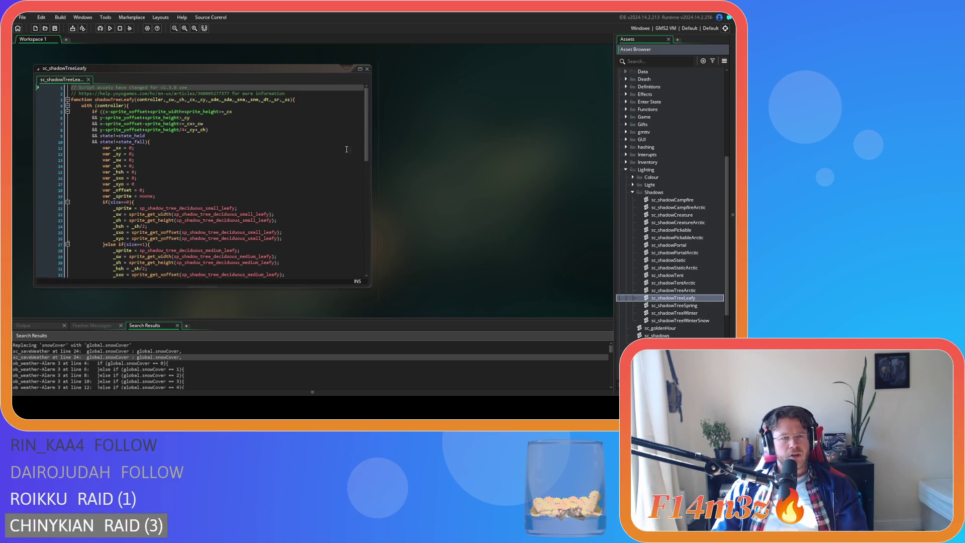
Step: Add a new draw_sprite call on the line after the shadow draw call
scroll(361, 126, "down", 10)
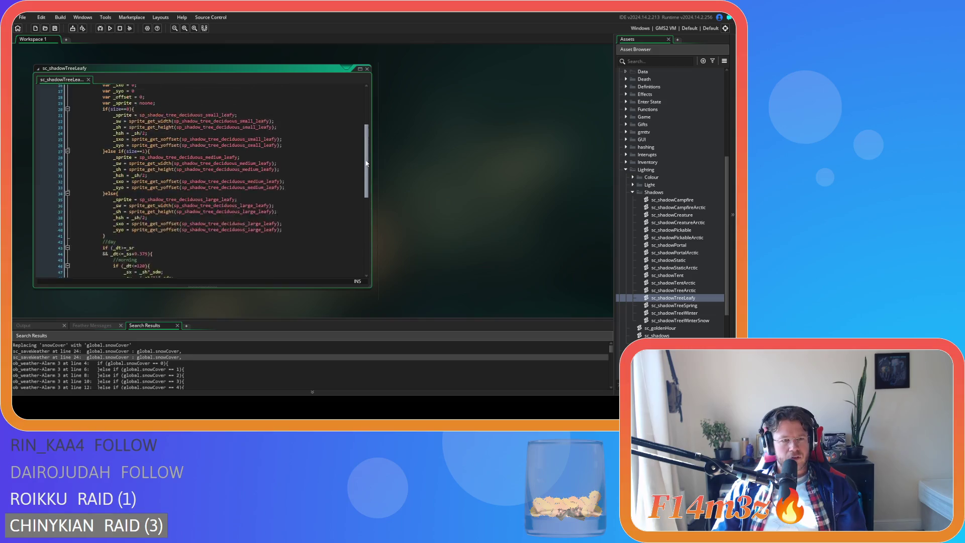
scroll(358, 128, "up", 10)
scroll(356, 128, "down", 15)
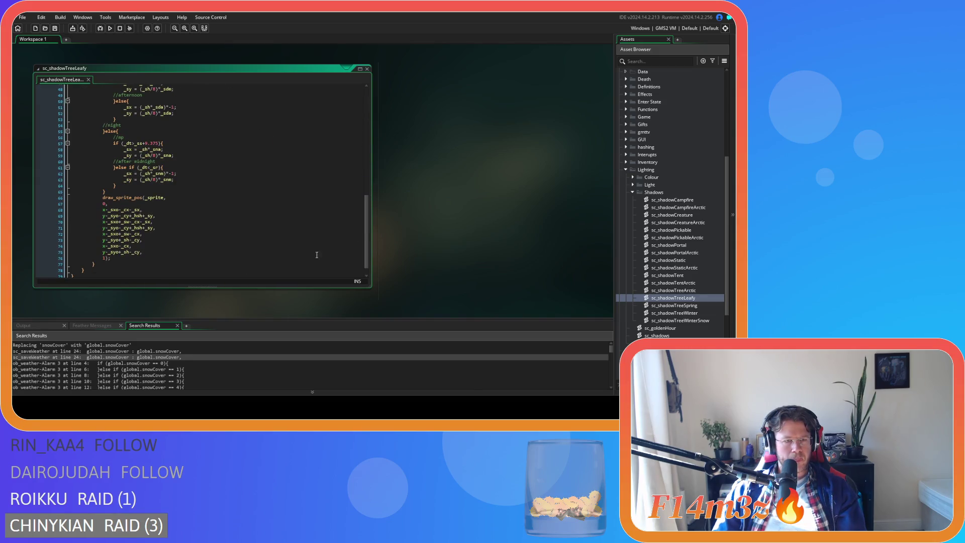
left_click(120, 259)
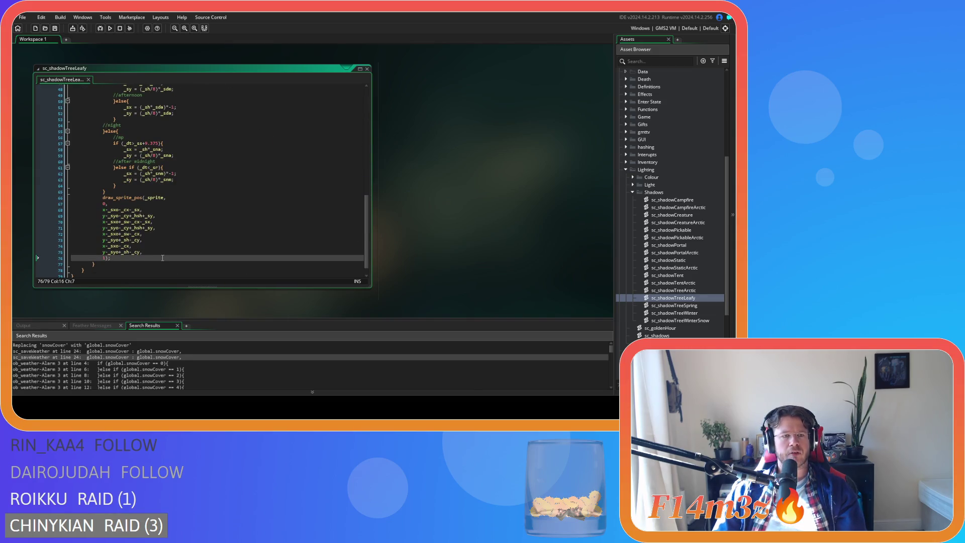
key("Return")
type("draw_")
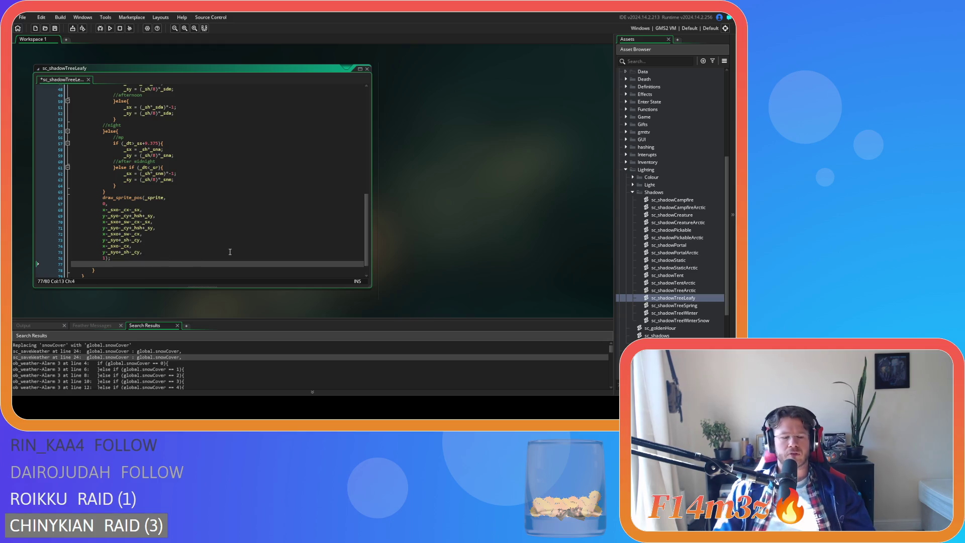
type("spri")
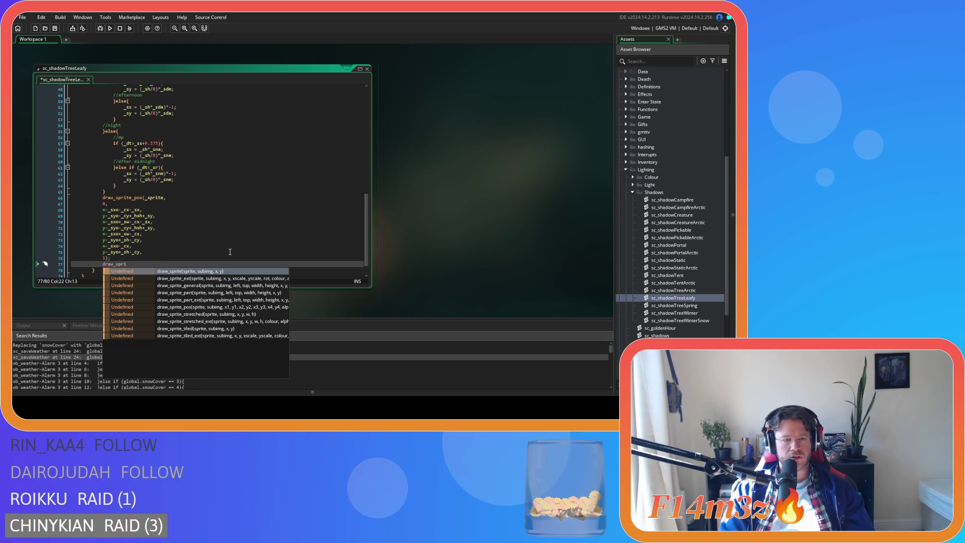
key("Return")
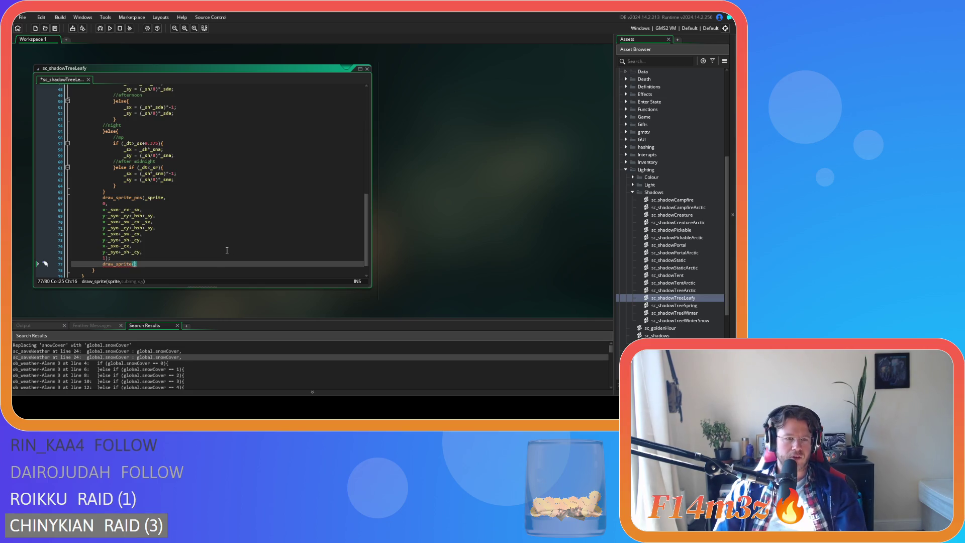
Step: Duplicate the _sprite declaration and rename the copy to _rootSprite
scroll(221, 246, "up", 15)
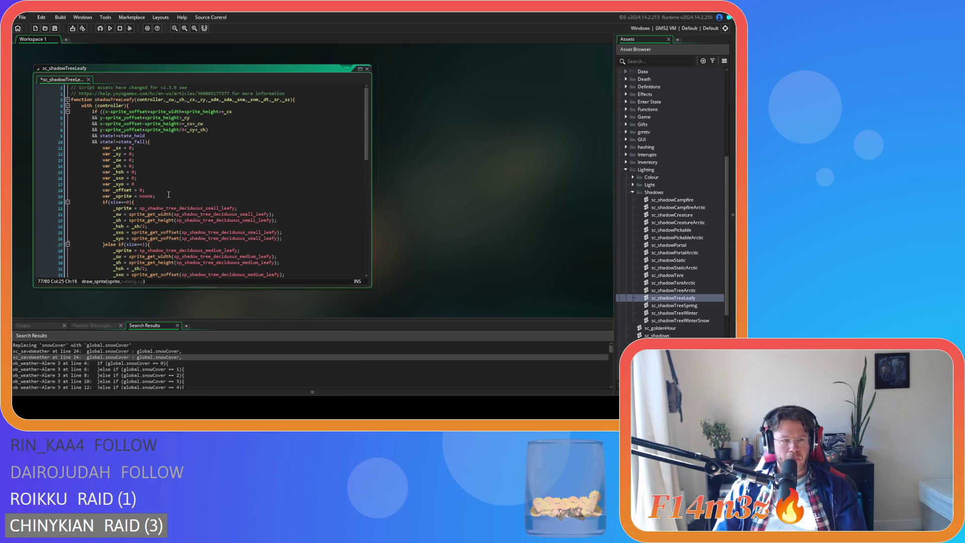
left_click(160, 195)
key("ctrl+d")
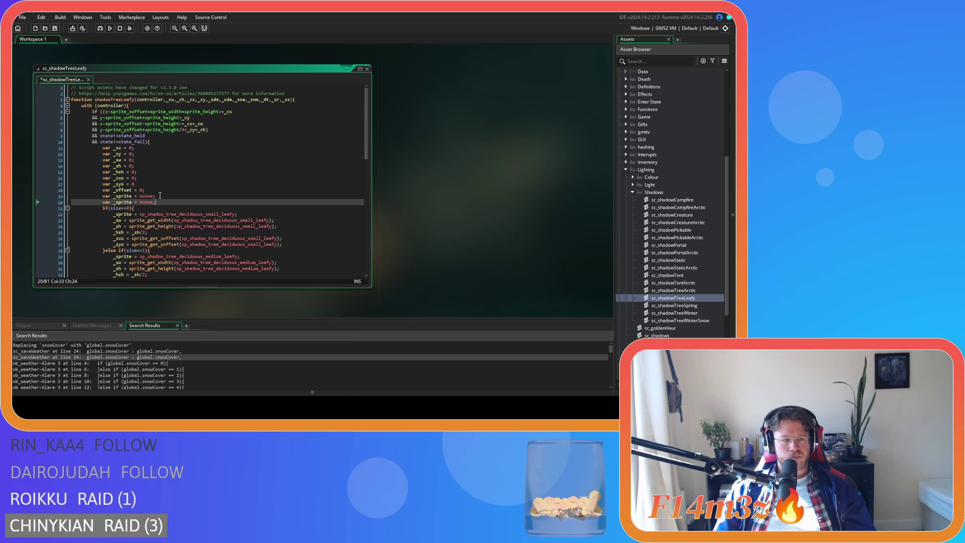
left_click(116, 202)
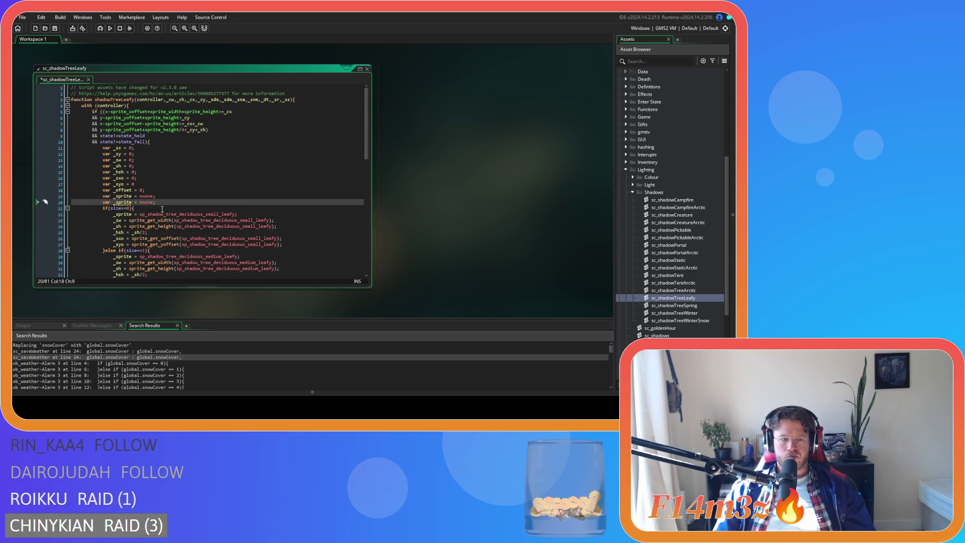
type("root")
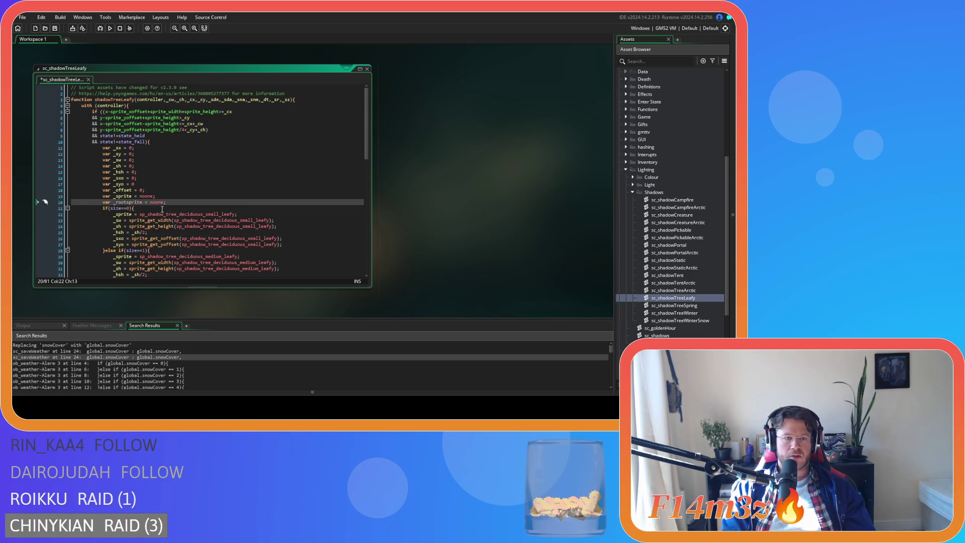
key("Delete")
type("S")
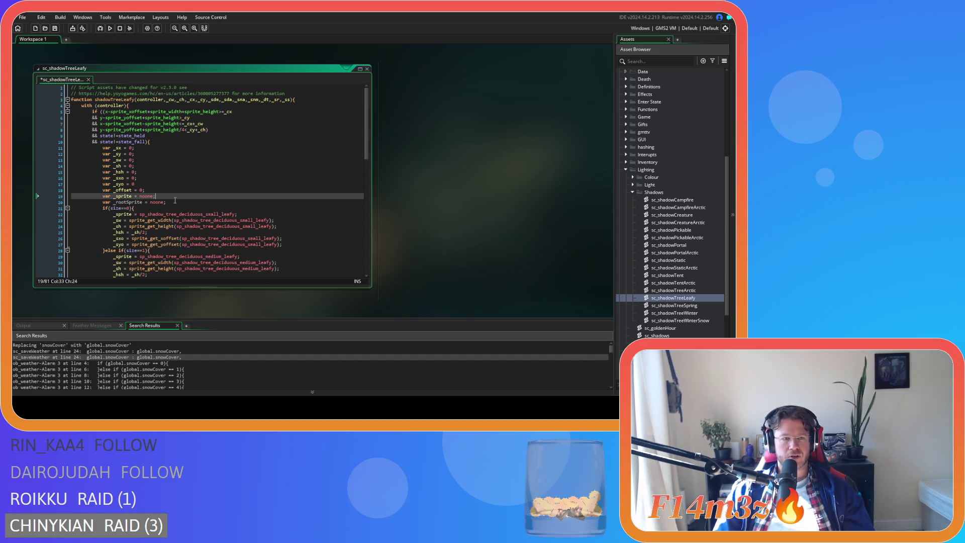
left_click(134, 202)
double_click(135, 202)
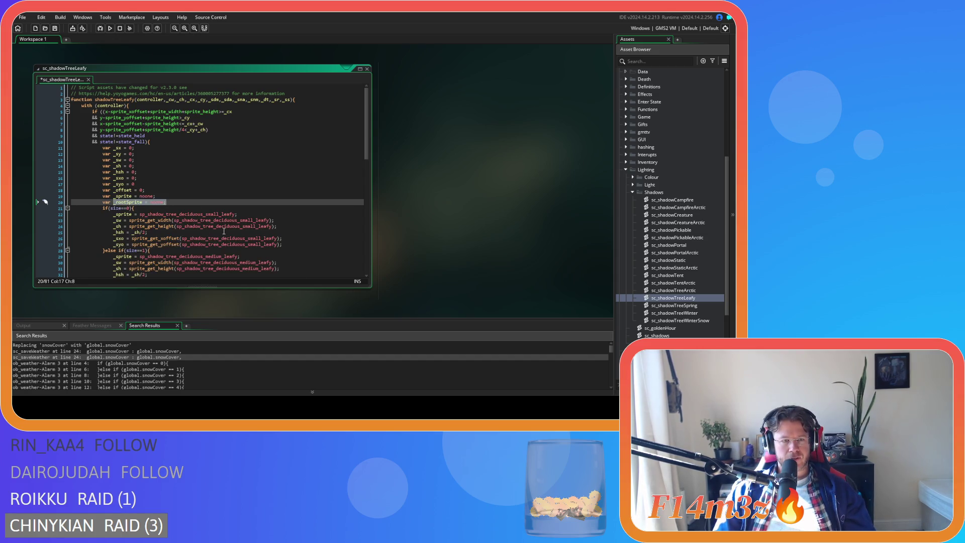
scroll(261, 220, "down", 2)
Step: Insert a '_rootSprite = noone' line into the small, medium and large size branches
key("ctrl+c")
left_click(249, 184)
key("Return")
key("ctrl+v")
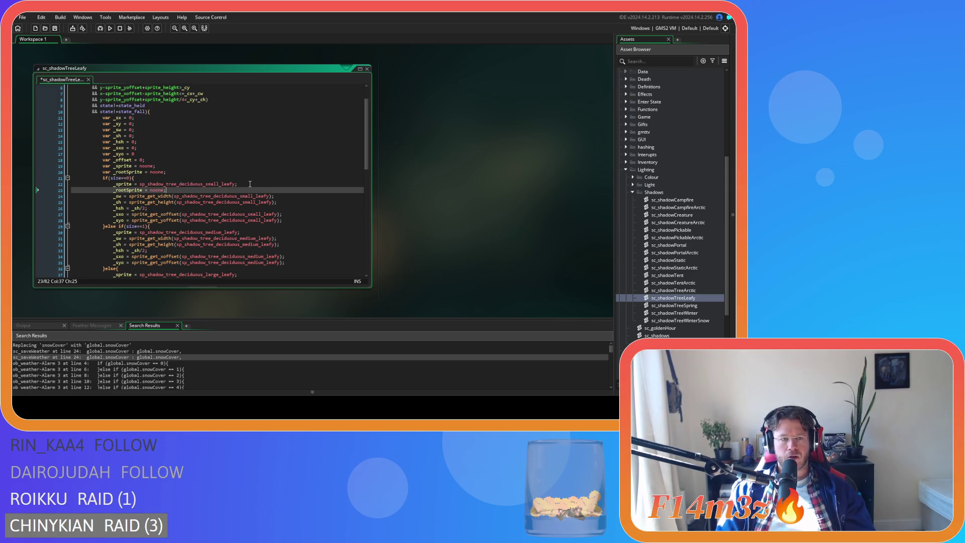
scroll(178, 205, "down", 2)
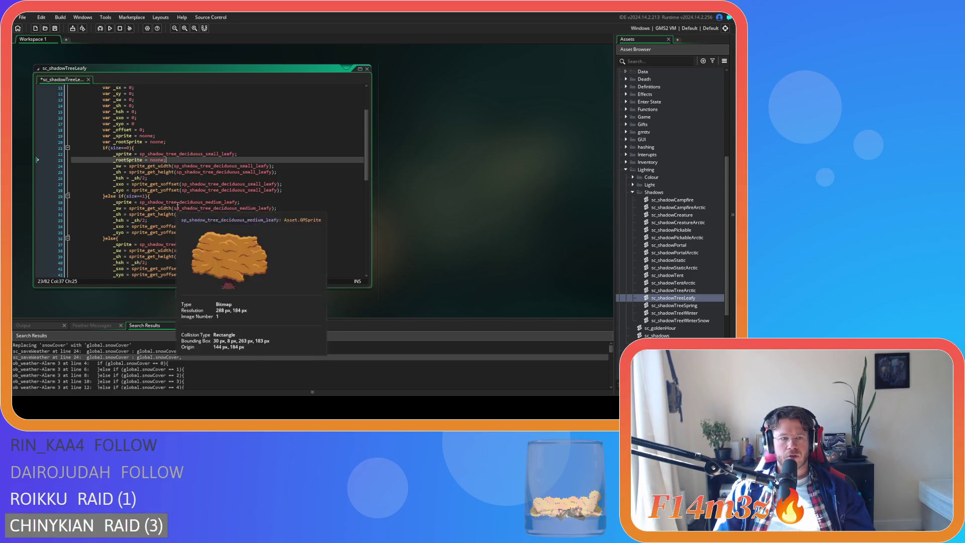
left_click(248, 202)
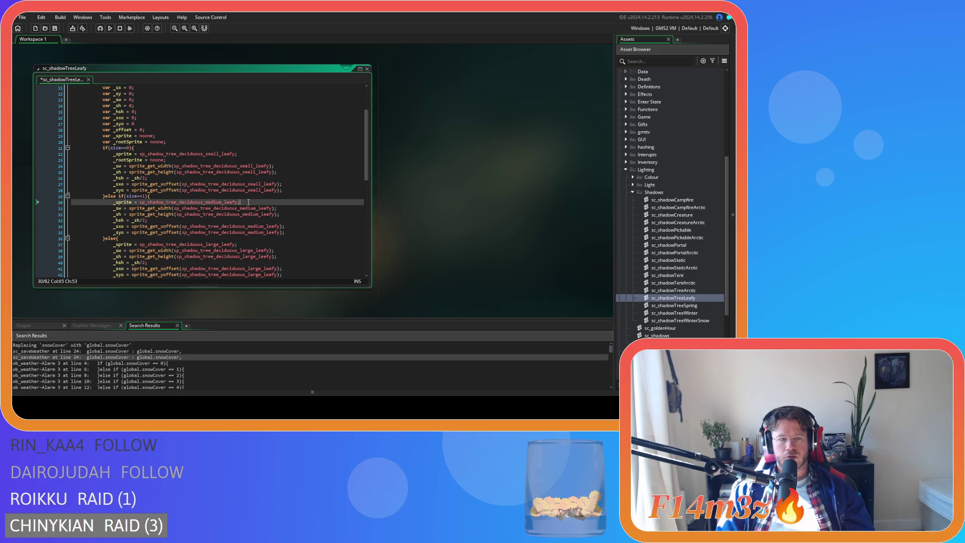
key("Return")
key("ctrl+v")
left_click(244, 250)
key("Return")
key("ctrl+v")
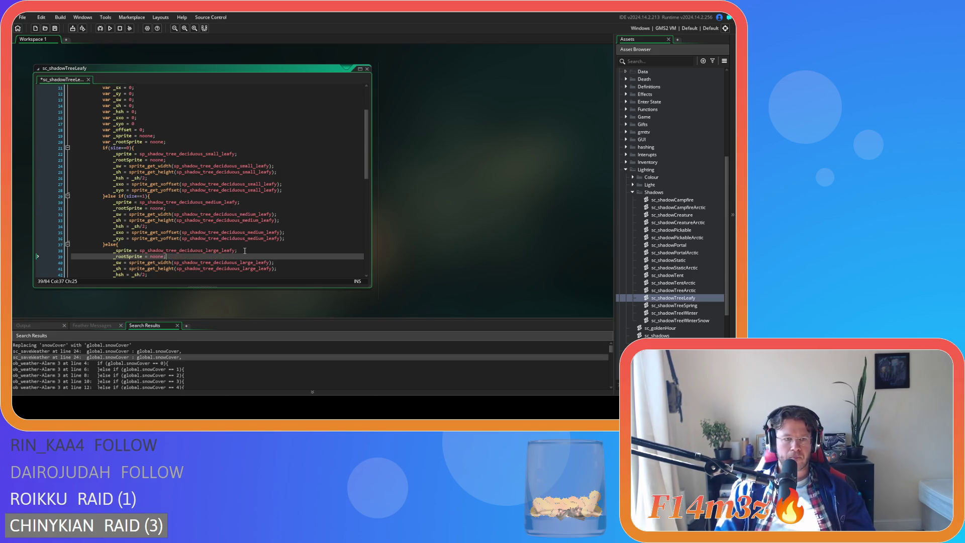
Step: Set the small branch's _rootSprite to sp_shadow_tree_deciduous_small_roots and copy that name
double_click(153, 160)
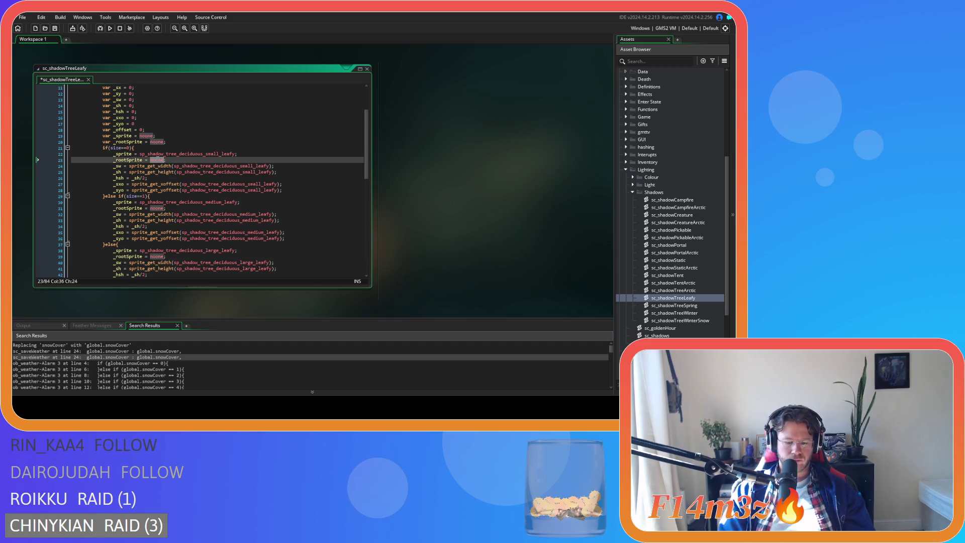
type("sp_shadow")
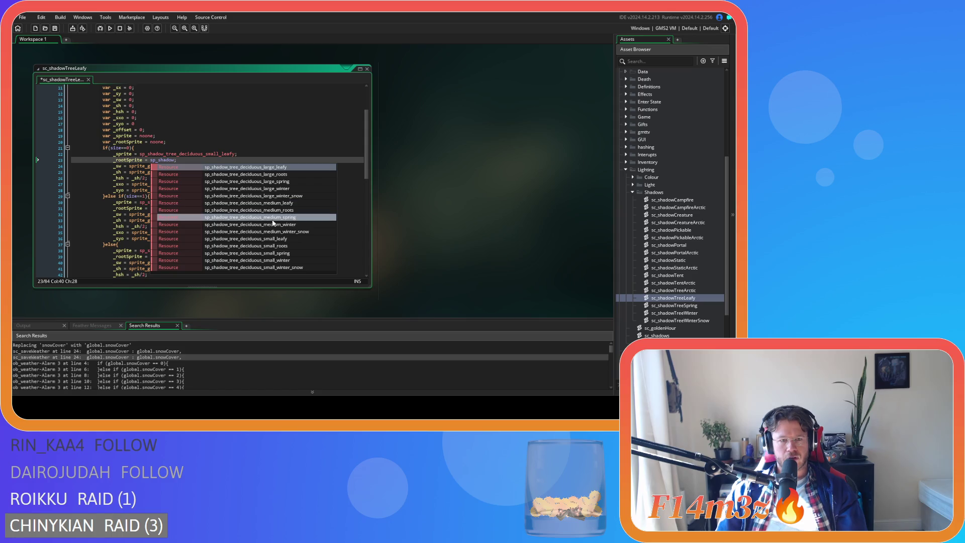
left_click(306, 247)
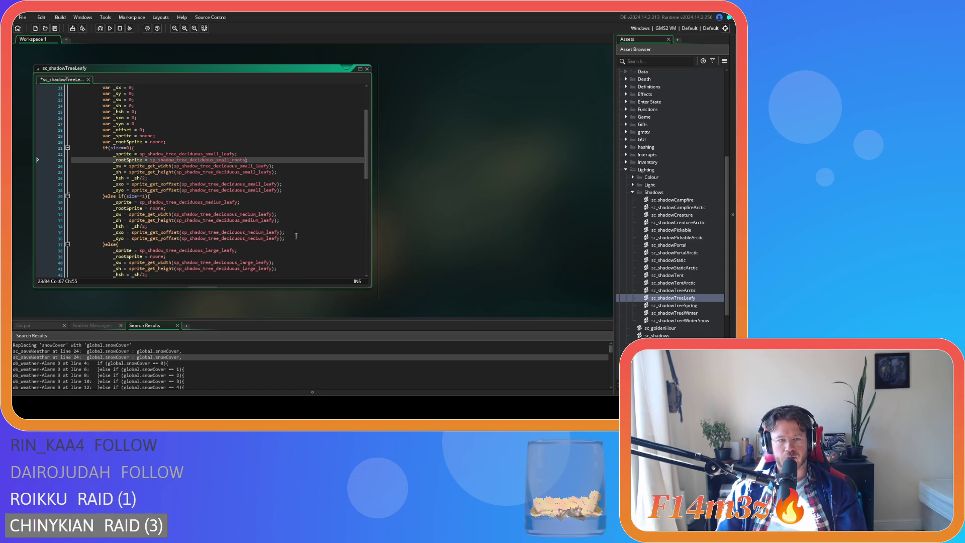
double_click(222, 160)
key("ctrl+c")
Step: Assign sp_shadow_tree_deciduous_medium_roots and _large_roots to the other branches and save
double_click(162, 208)
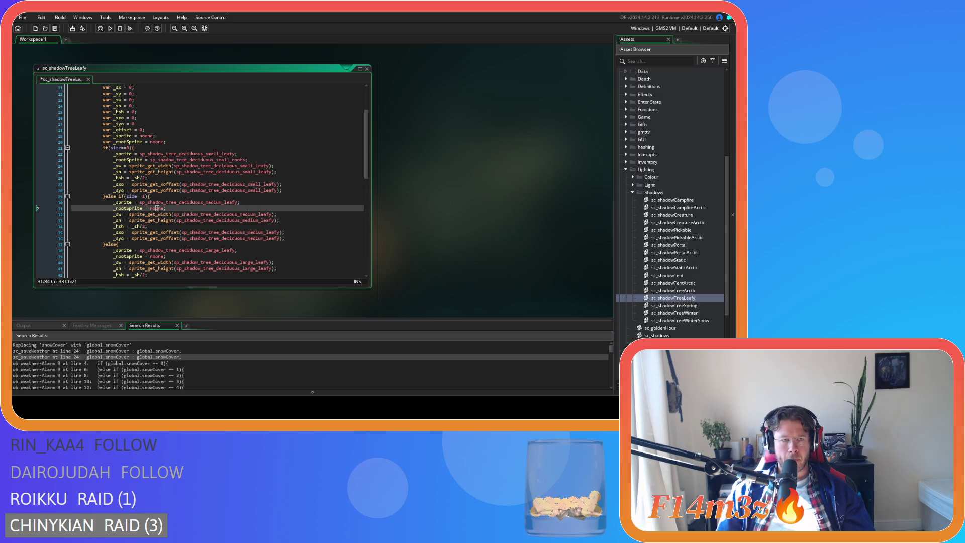
key("ctrl+v")
left_click_drag(216, 208, 229, 208)
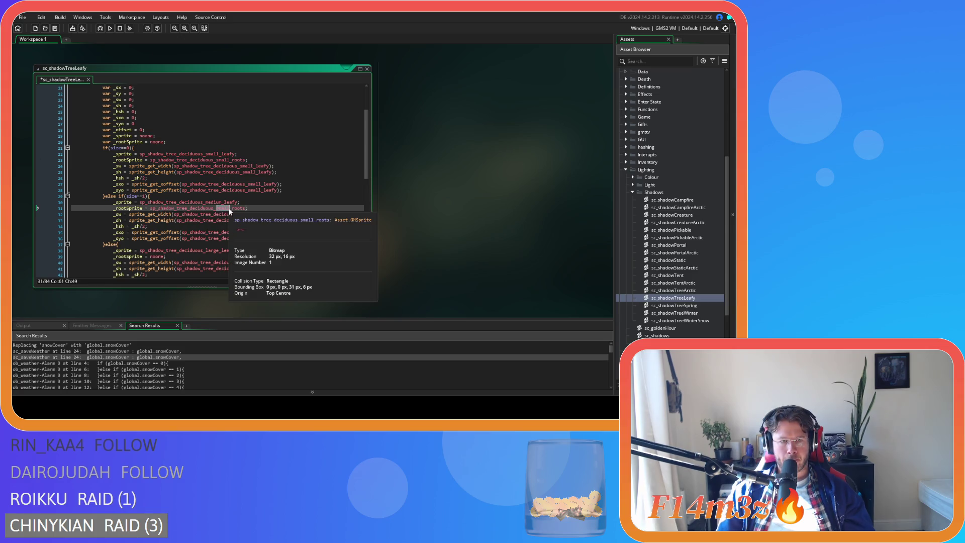
type("medium")
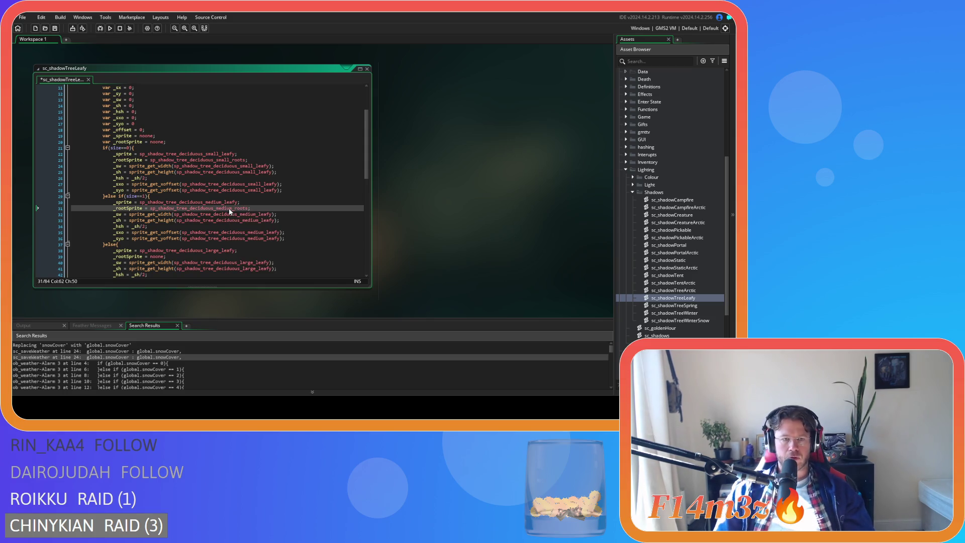
double_click(157, 257)
key("ctrl+v")
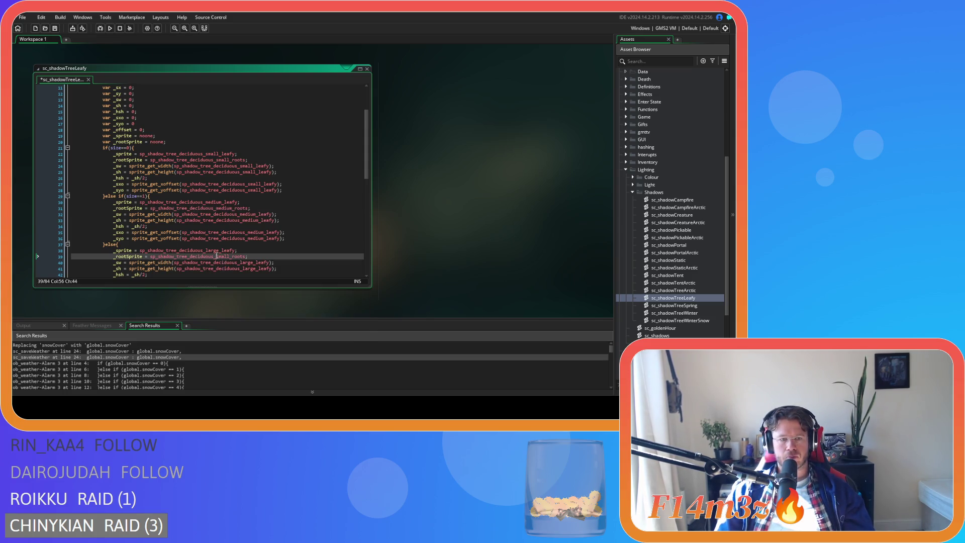
left_click_drag(216, 257, 228, 257)
type("large")
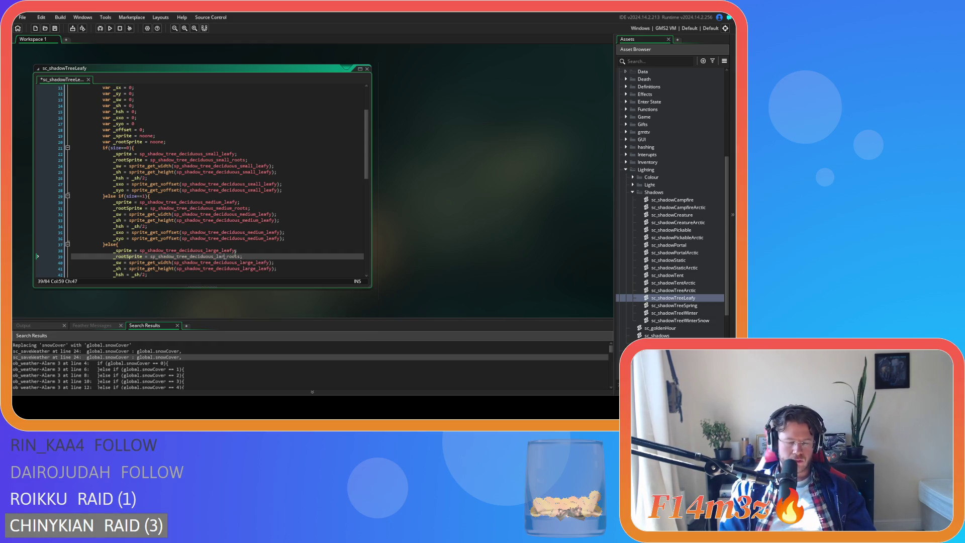
key("End")
key("ctrl+s")
Step: Fill the new call as draw_sprite(_rootSprite, 0, x, y) with each argument on its own line
scroll(157, 229, "down", 10)
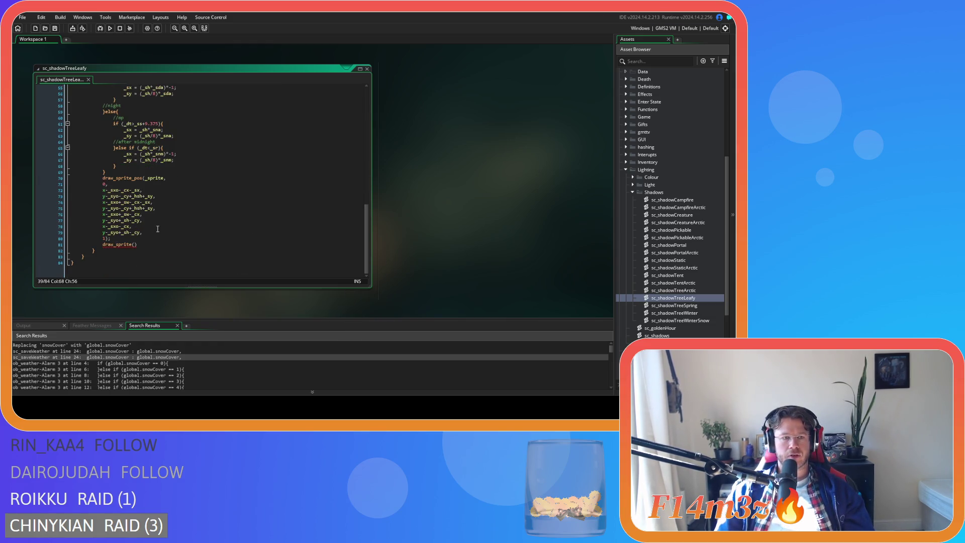
left_click(134, 247)
type("_r")
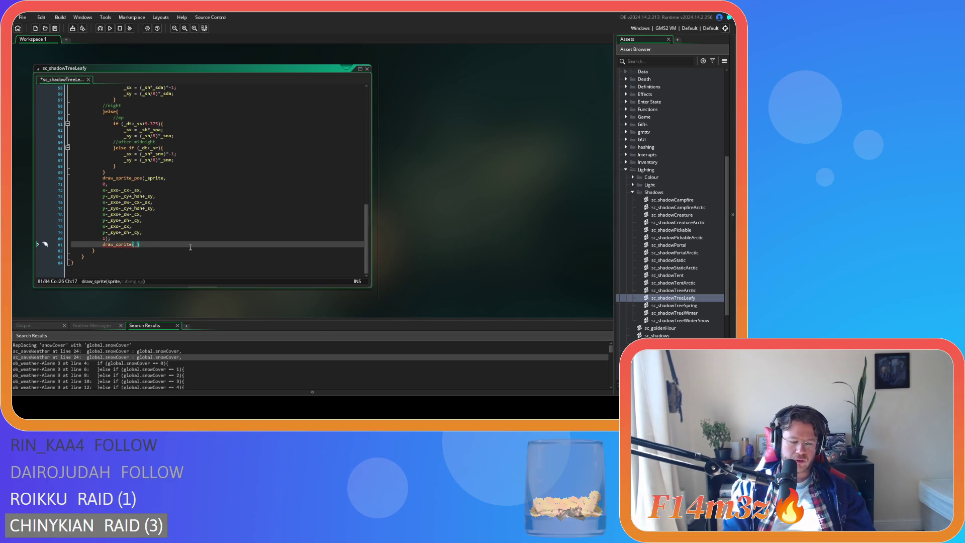
type("oot")
key("Return")
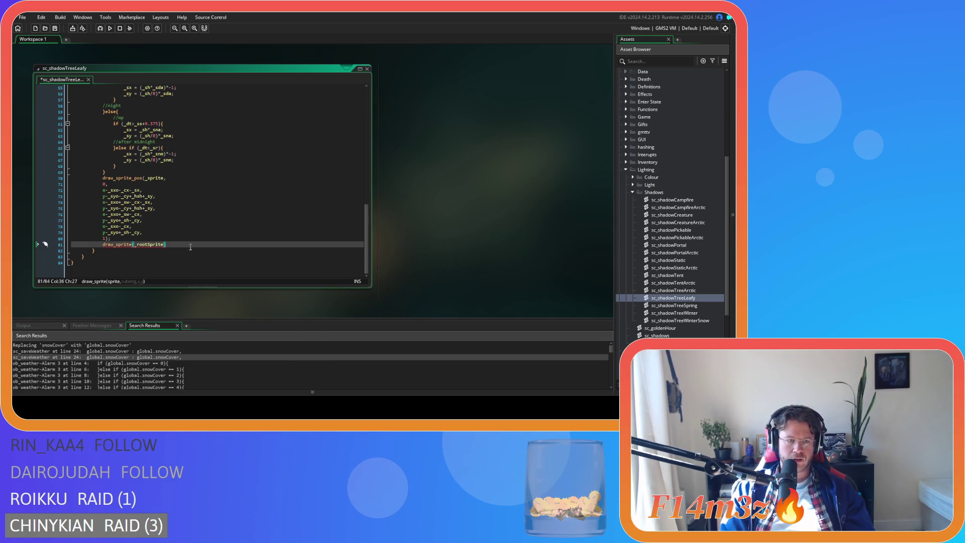
type(",")
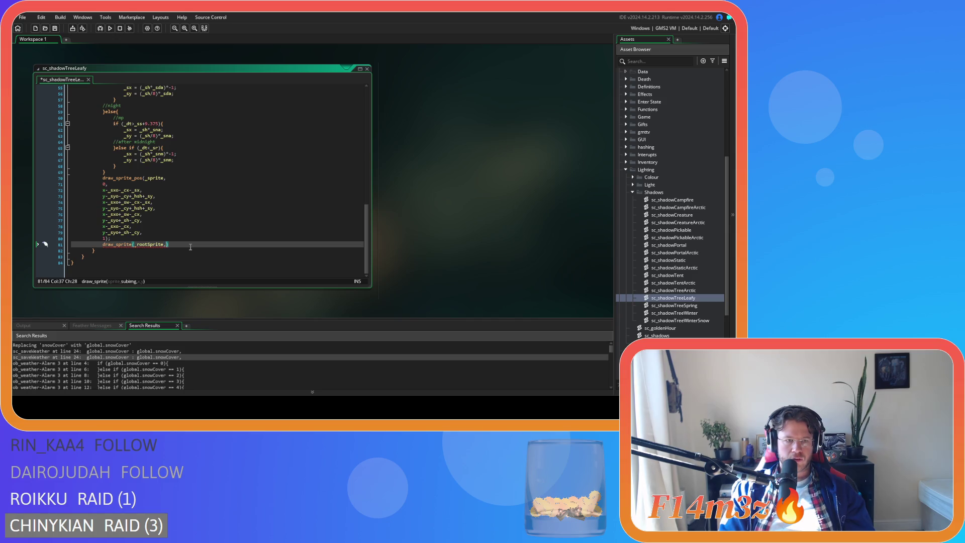
key("Return")
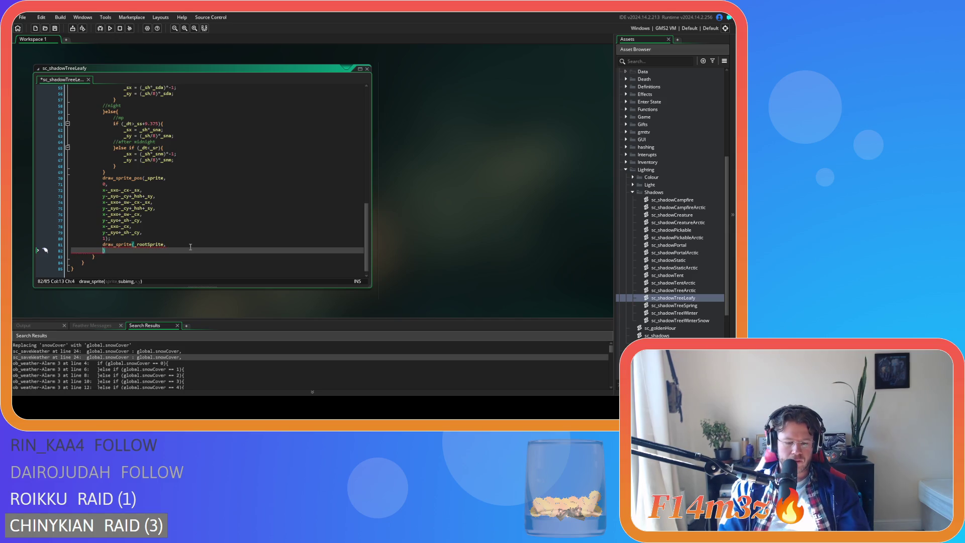
type("0,")
key("Return")
type("x")
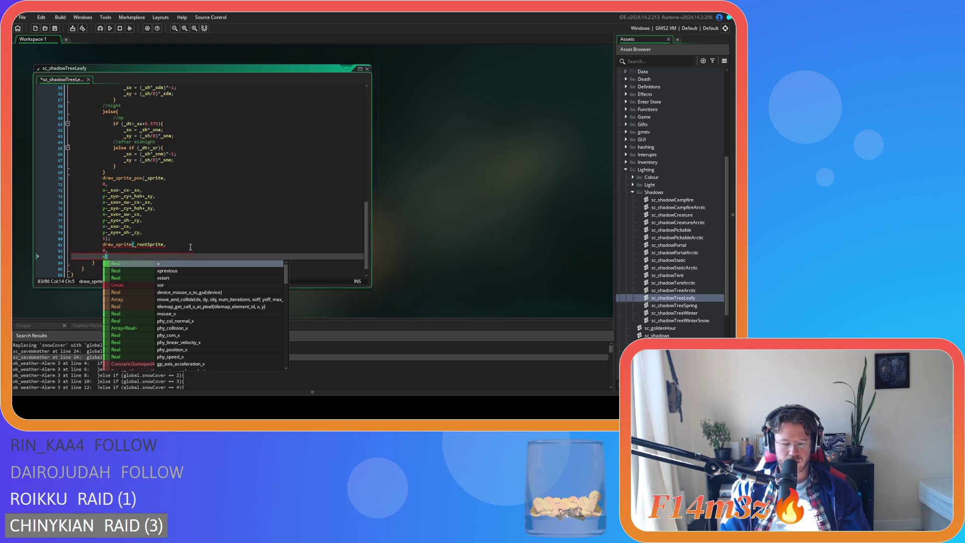
type(",")
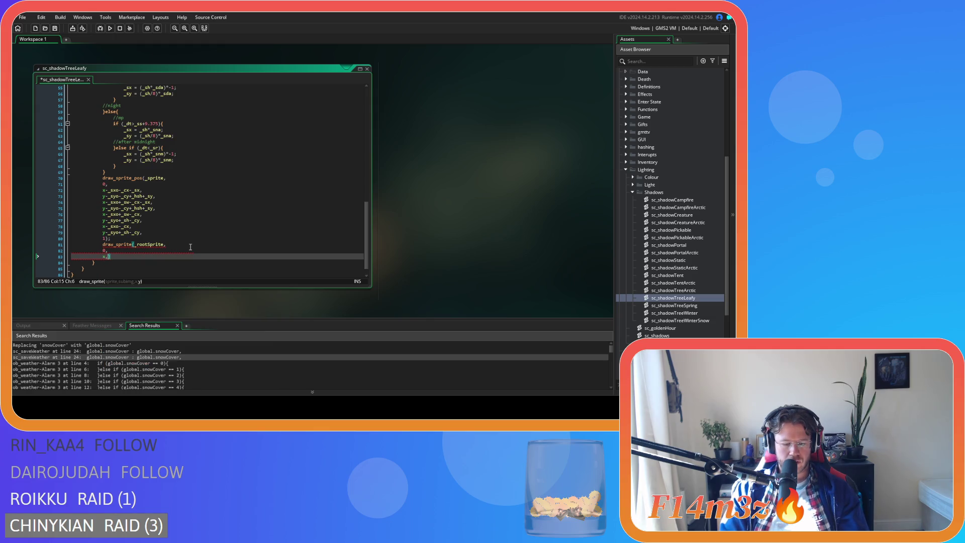
key("Return")
type("y")
Step: Save, end the call with a semicolon, and copy the roots draw call to the clipboard
key("ctrl+s")
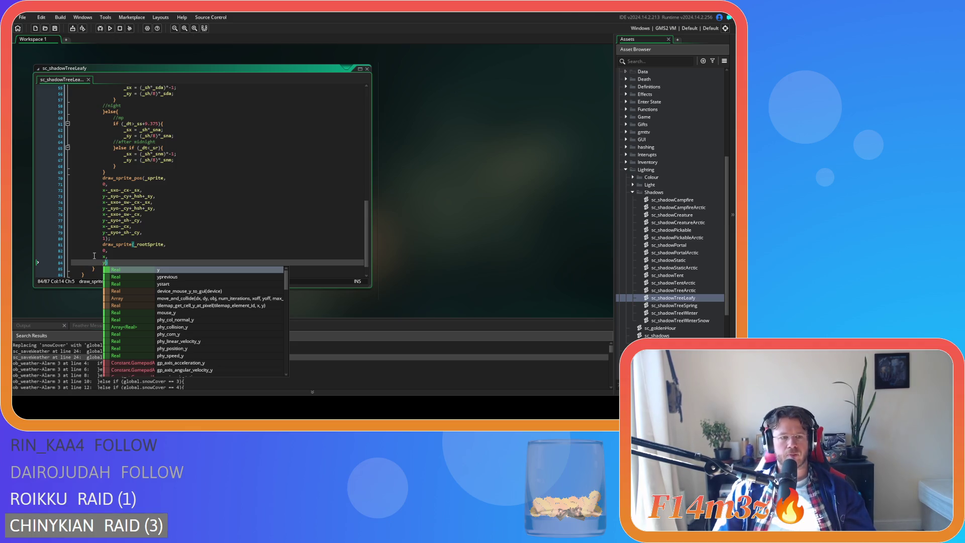
key("Escape")
key("Right")
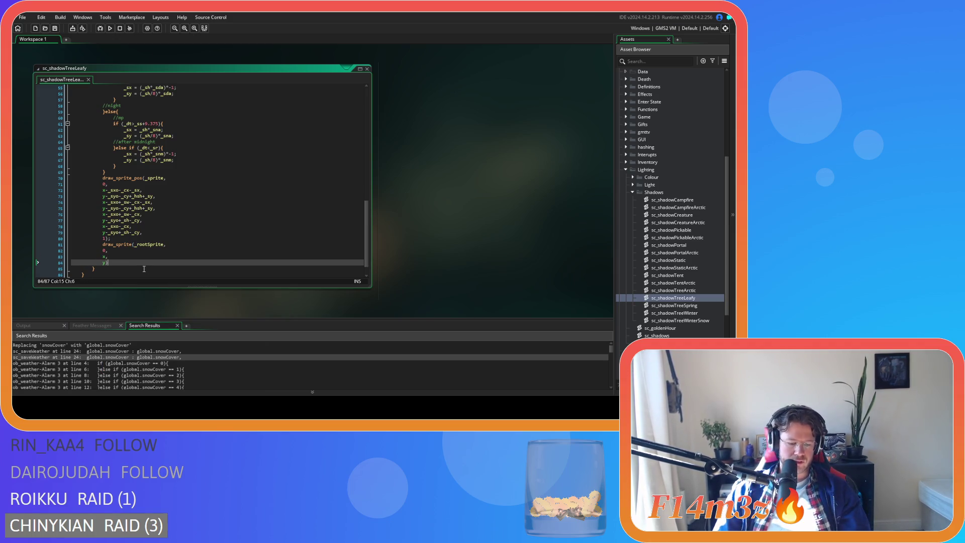
type(";")
left_click_drag(112, 263, 99, 243)
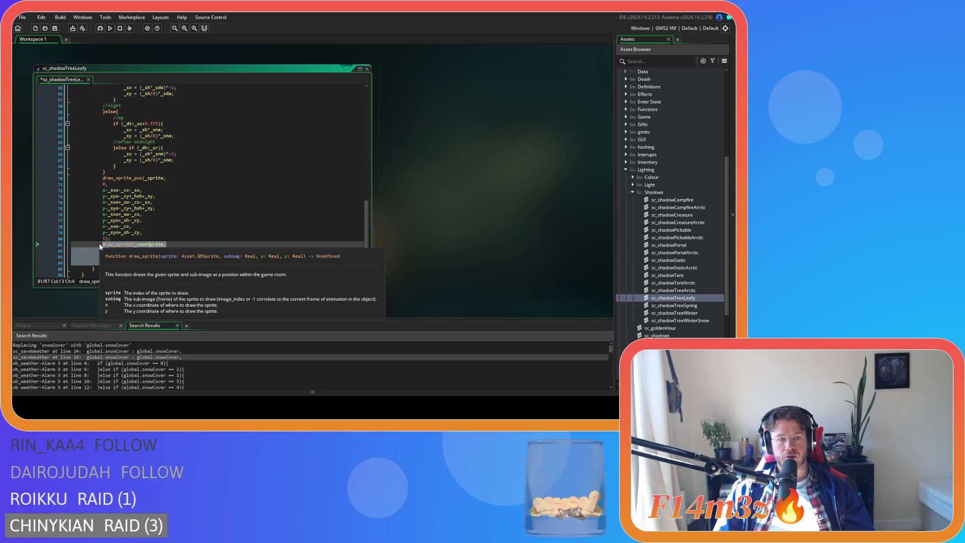
key("Delete")
key("ctrl+z")
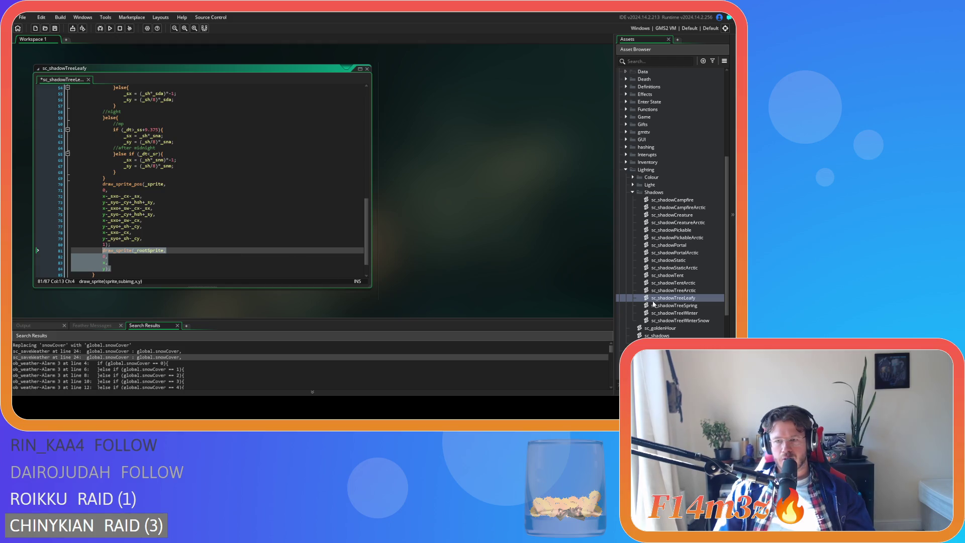
Step: Paste draw_sprite(_rootSprite, 0, x, y) after the shadow draw in sc_shadowTreeSpring
double_click(702, 306)
scroll(134, 241, "down", 2)
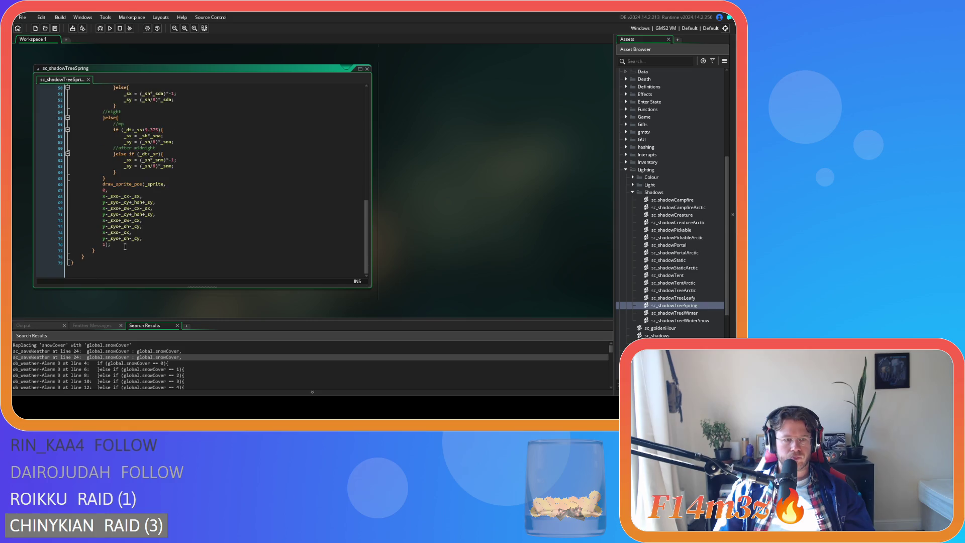
left_click(120, 245)
key("Return")
key("ctrl+v")
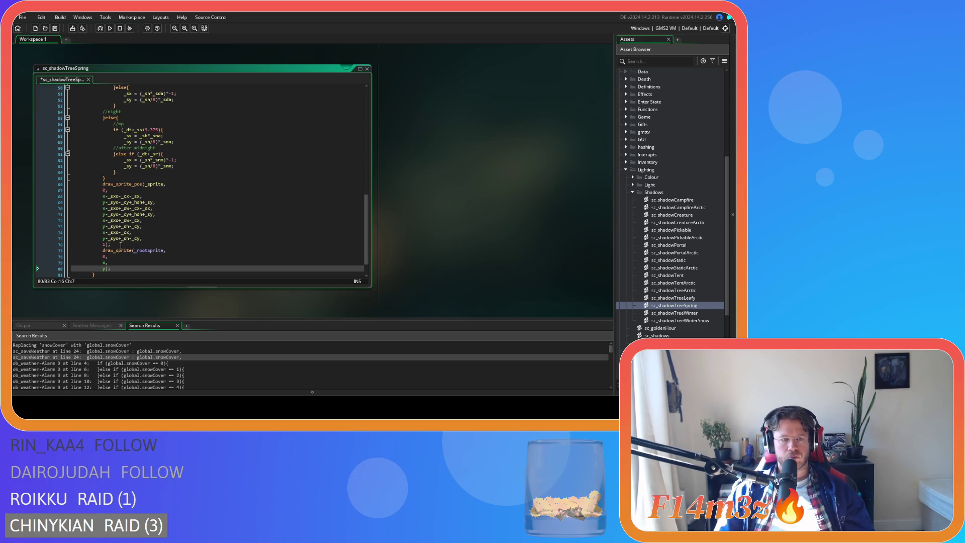
scroll(176, 239, "up", 15)
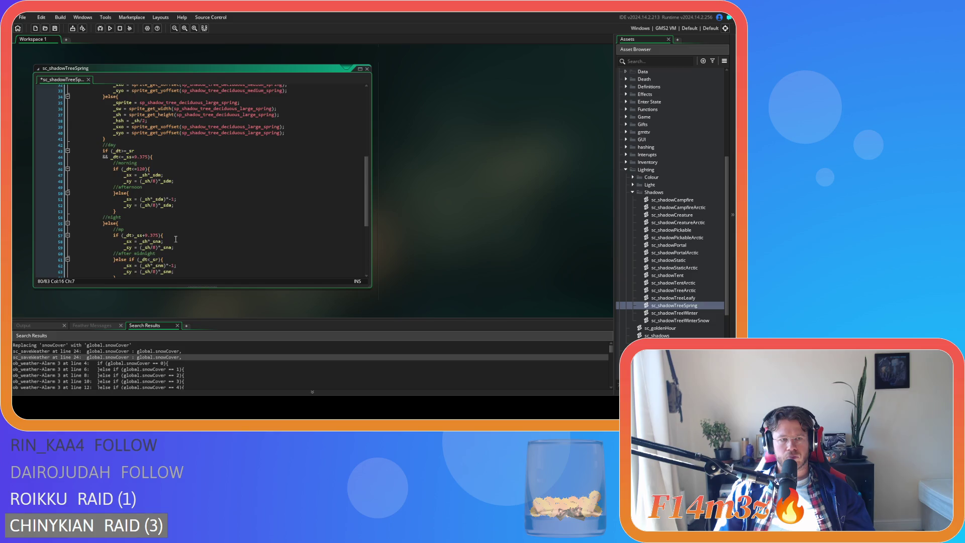
Step: Copy the _rootSprite declaration from sc_shadowTreeLeafy and add it below _sprite in sc_shadowTreeSpring
double_click(677, 298)
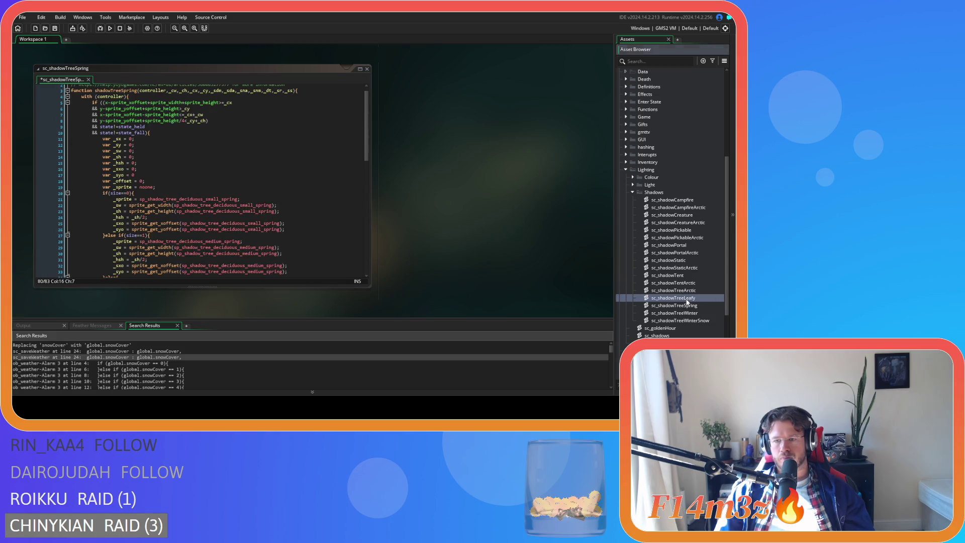
scroll(267, 217, "up", 12)
left_click(174, 196)
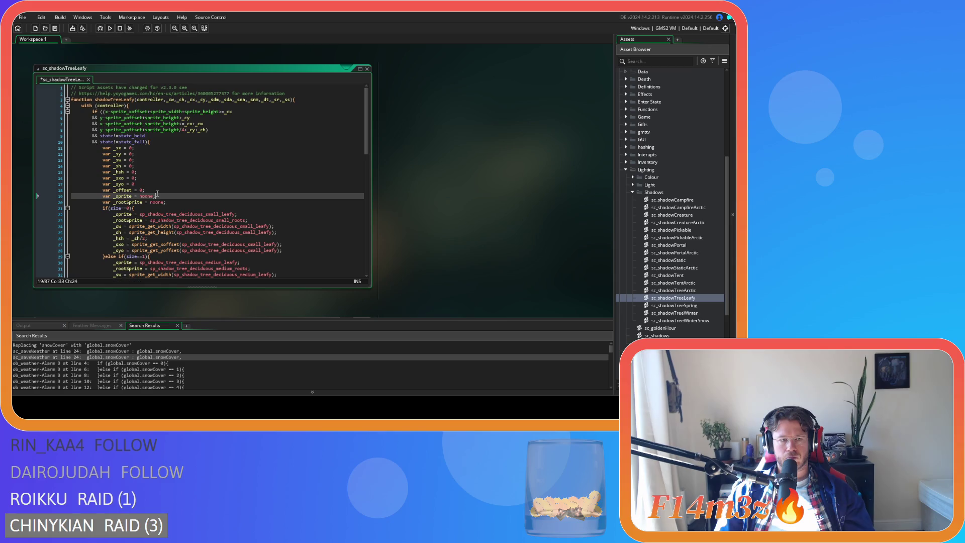
left_click_drag(174, 204, 103, 203)
key("ctrl+c")
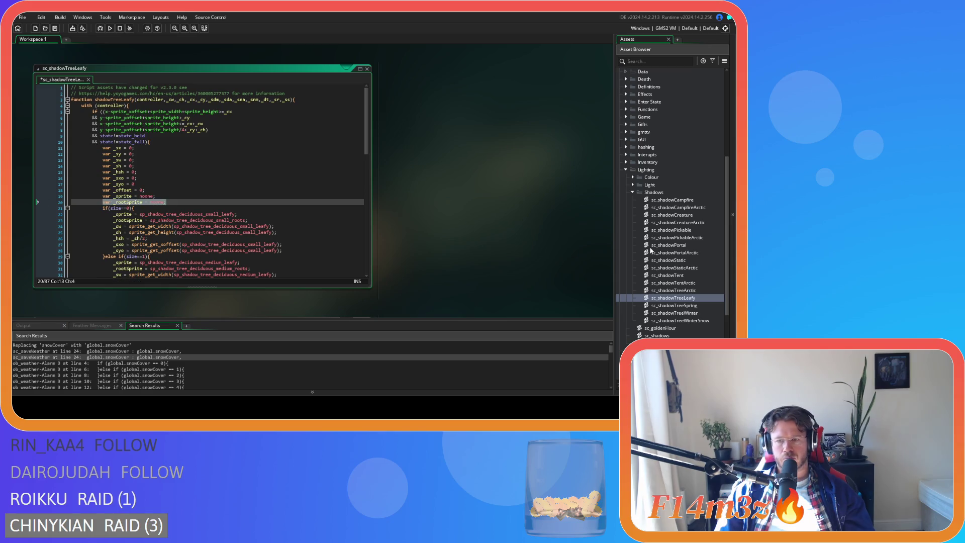
double_click(708, 305)
scroll(201, 191, "down", 1)
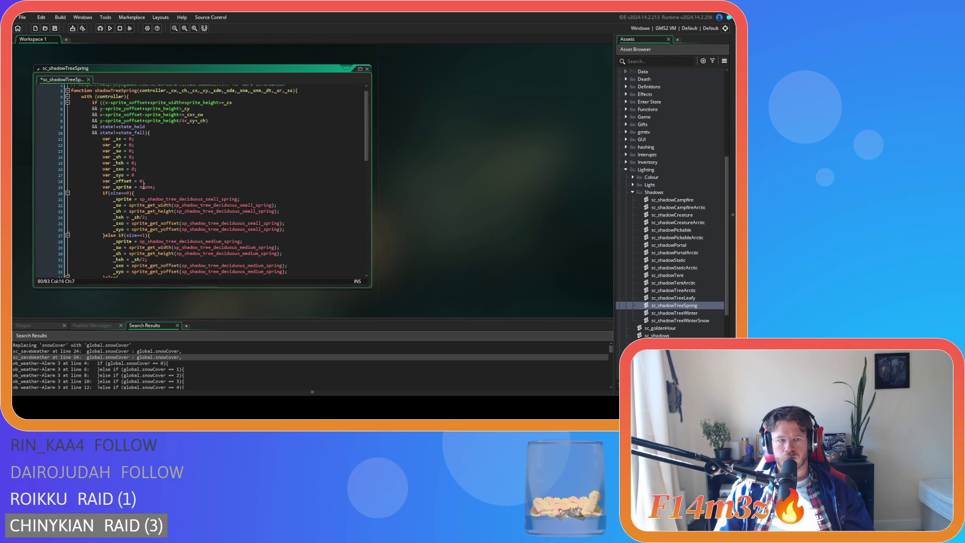
left_click(171, 186)
key("Return")
key("ctrl+v")
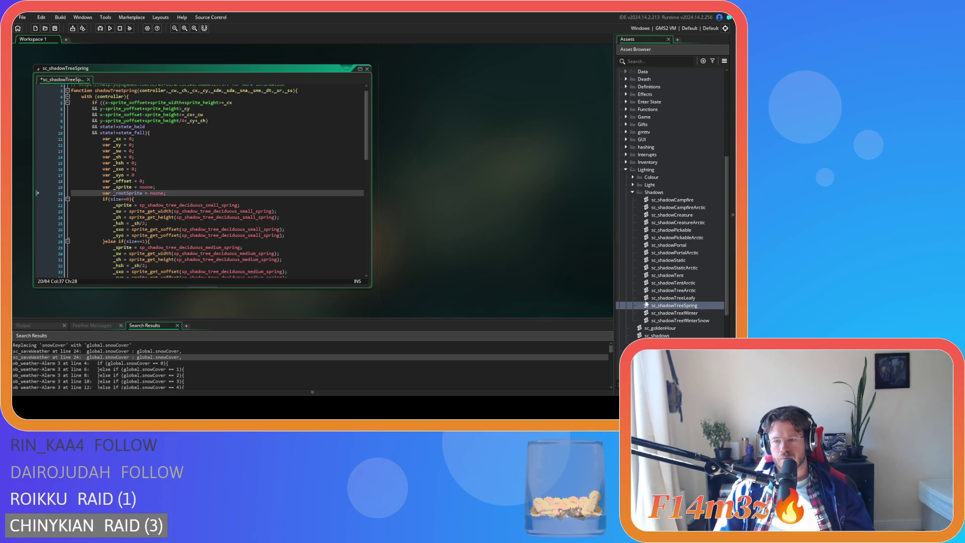
Step: Add the _rootSprite declaration below _sprite in sc_shadowTreeWinter and sc_shadowTreeWinterSnow
left_click(685, 314)
double_click(686, 313)
left_click(166, 196)
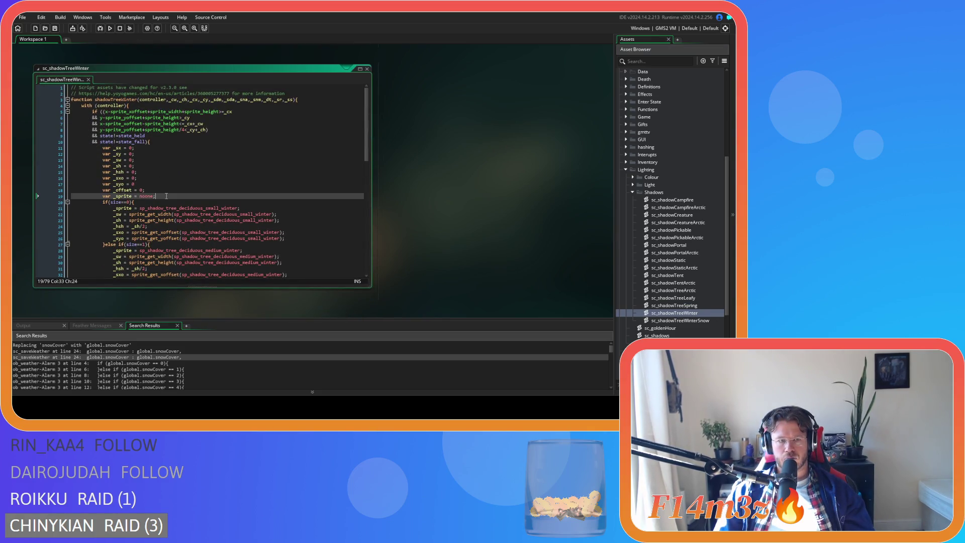
key("Return")
key("ctrl+v")
double_click(697, 321)
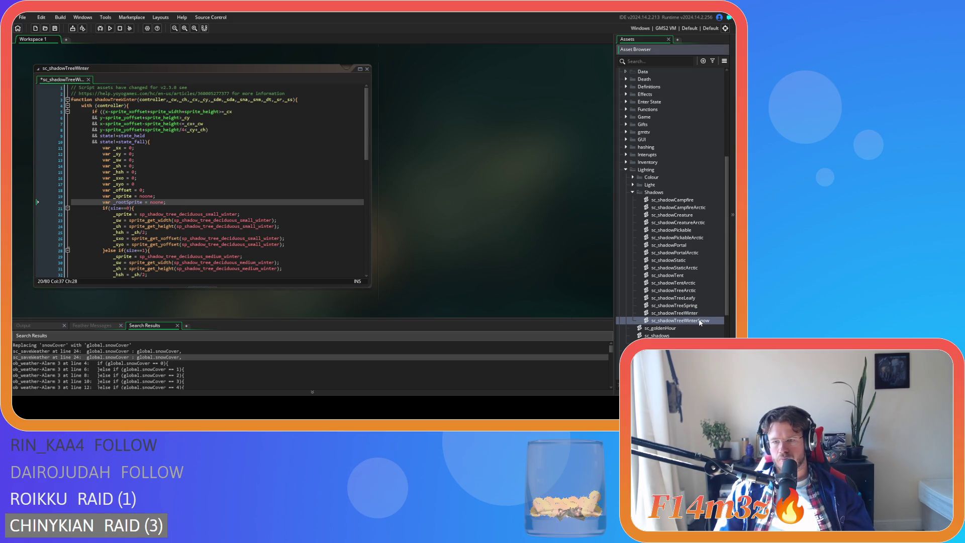
key("Down")
key("Down")
key("Down")
key("Return")
key("ctrl+v")
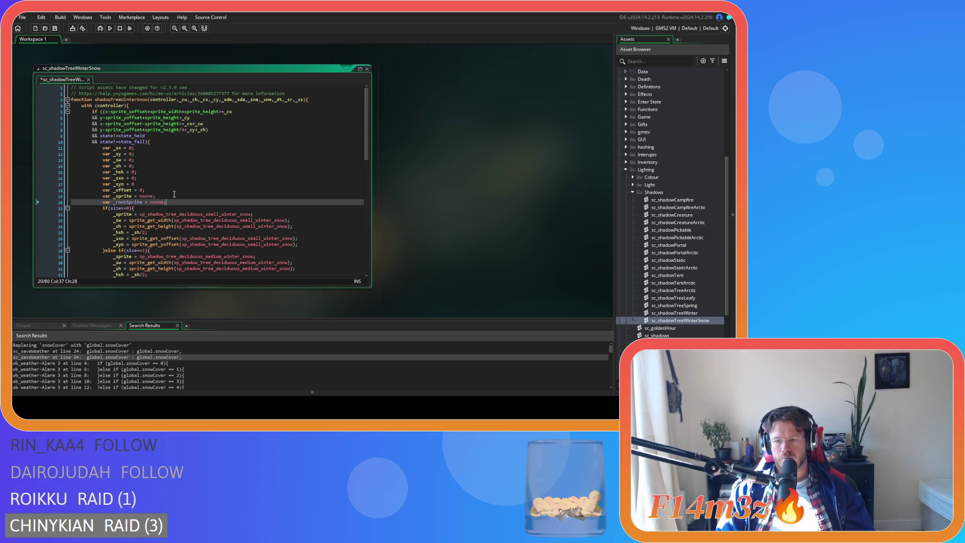
Step: Copy the leafy roots draw call and paste it after the shadow draw in sc_shadowTreeWinter
double_click(674, 298)
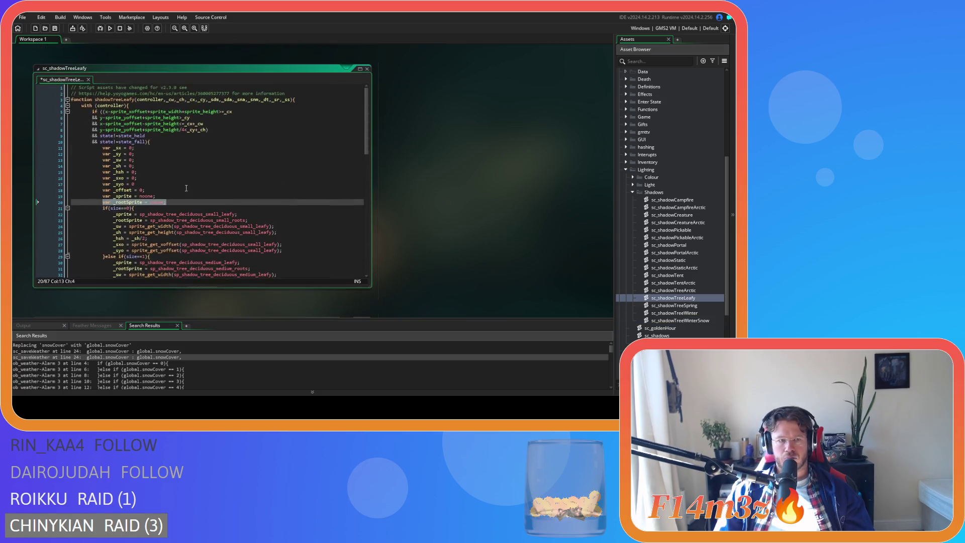
scroll(186, 186, "down", 10)
scroll(183, 188, "down", 7)
left_click_drag(112, 243, 103, 227)
double_click(674, 305)
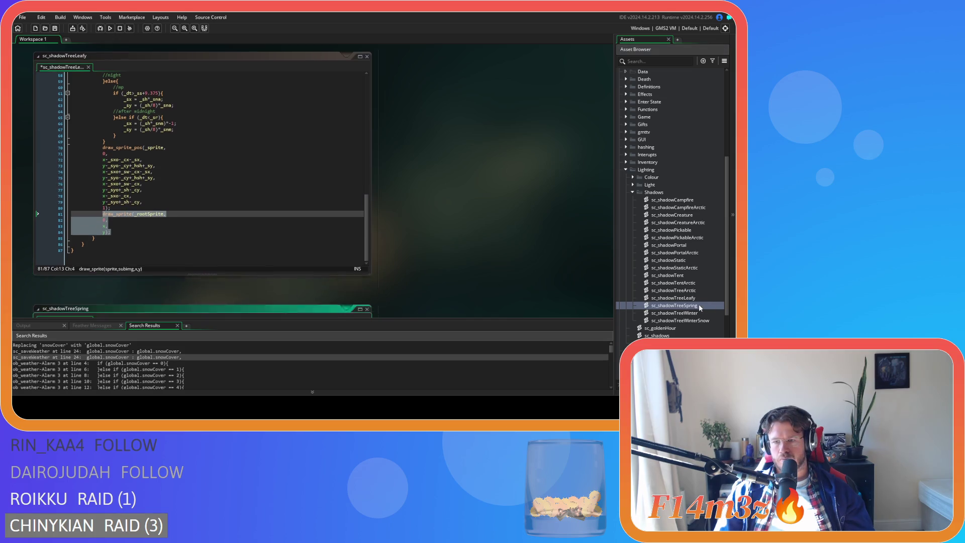
scroll(301, 211, "down", 15)
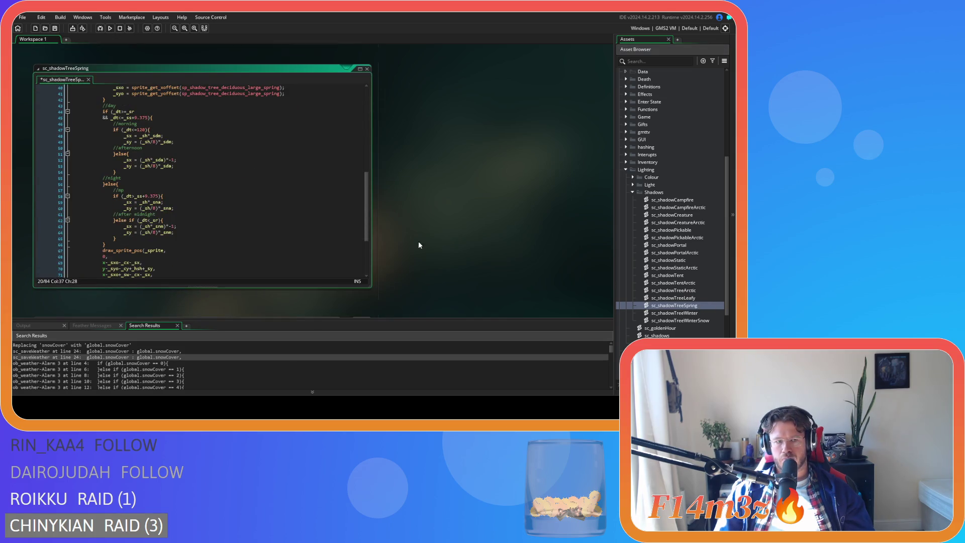
double_click(696, 313)
scroll(204, 180, "down", 15)
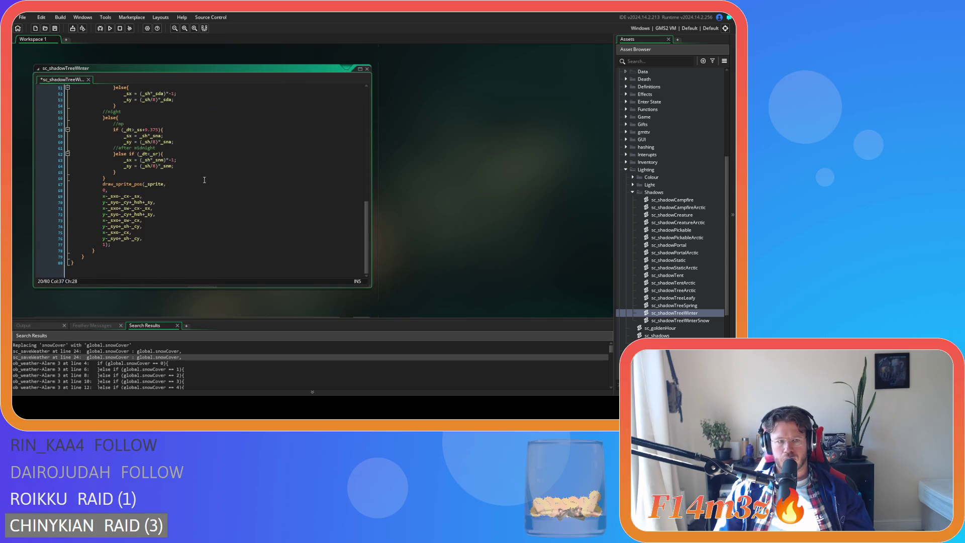
left_click(114, 244)
type("draw_sprite(_rootSprite, \t\t\t0, \t\t\tx, \t\t\ty);")
Step: Paste the roots draw call after the shadow draw in sc_shadowTreeWinterSnow
left_click(689, 322)
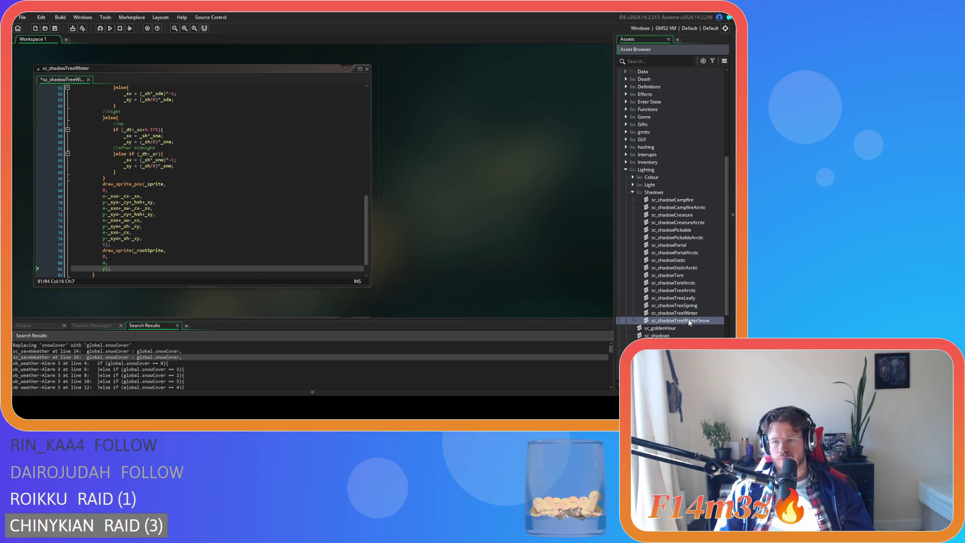
double_click(689, 323)
scroll(204, 179, "down", 15)
left_click(121, 246)
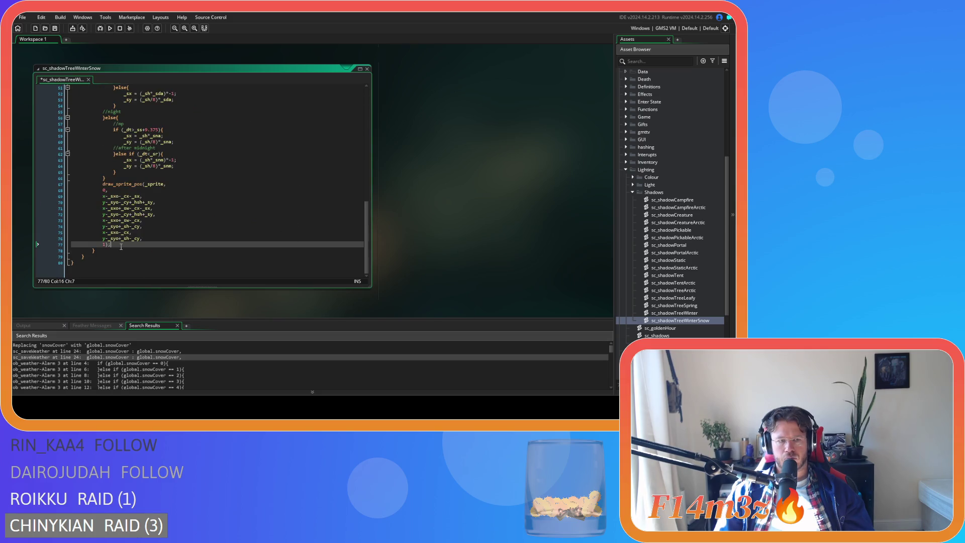
key("ctrl+v")
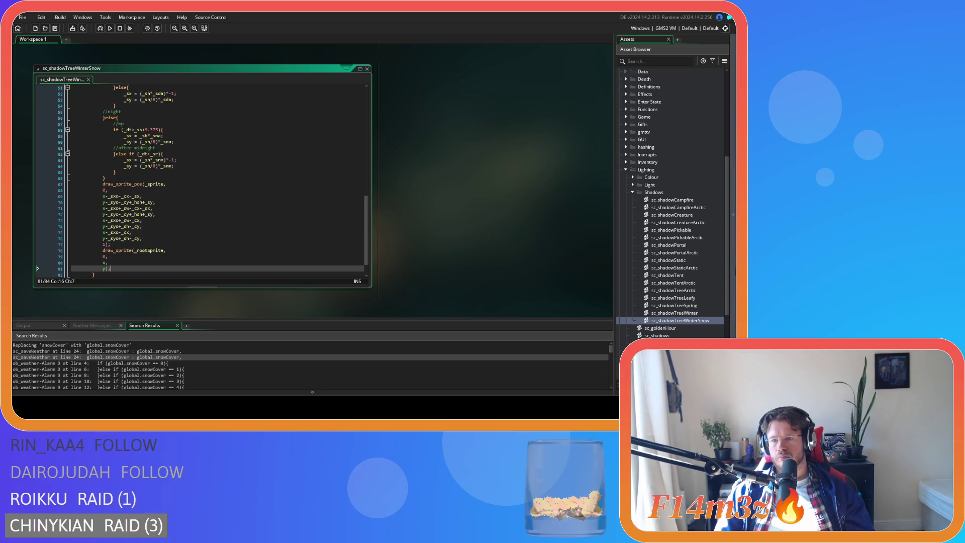
left_click(697, 299)
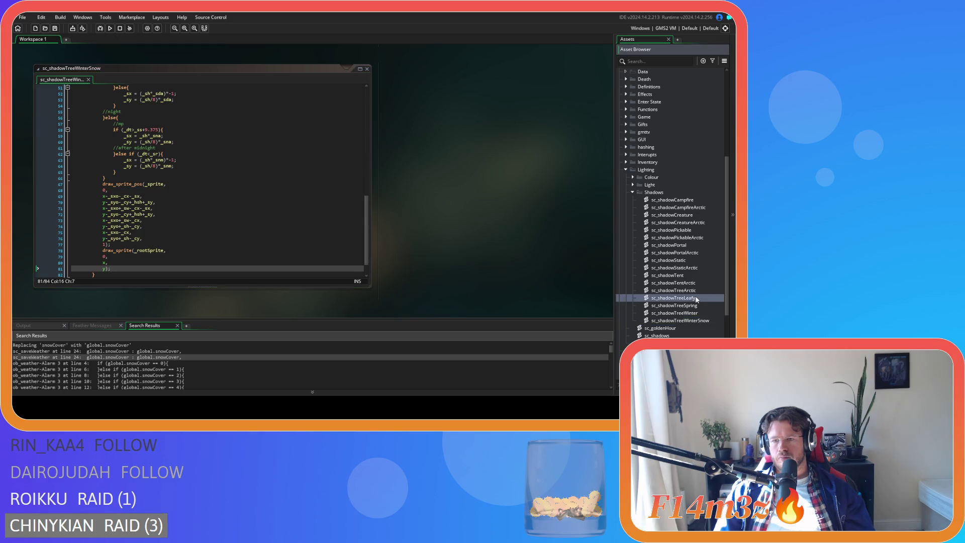
Step: Review the small, medium and large _rootSprite lines in sc_shadowTreeLeafy, then reopen sc_shadowTreeSpring
double_click(697, 299)
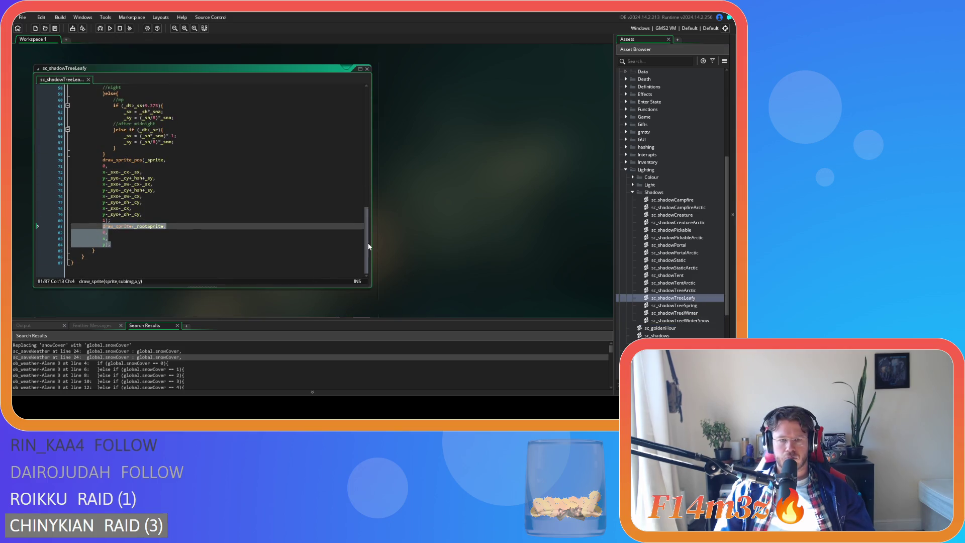
mouse_move(366, 246)
left_mouse_down()
mouse_move(364, 129)
mouse_move(370, 189)
mouse_move(352, 167)
mouse_move(355, 200)
mouse_move(357, 149)
left_mouse_up()
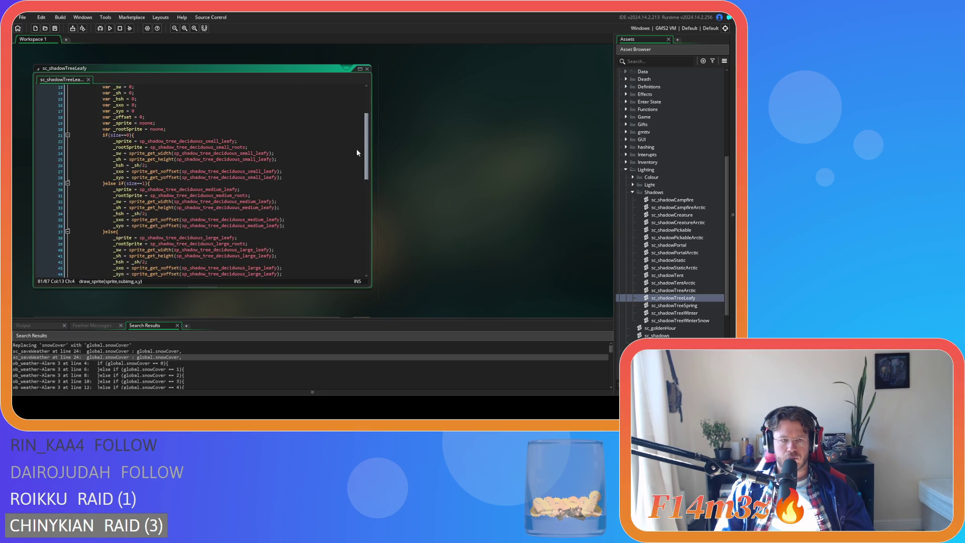
left_click_drag(246, 147, 114, 147)
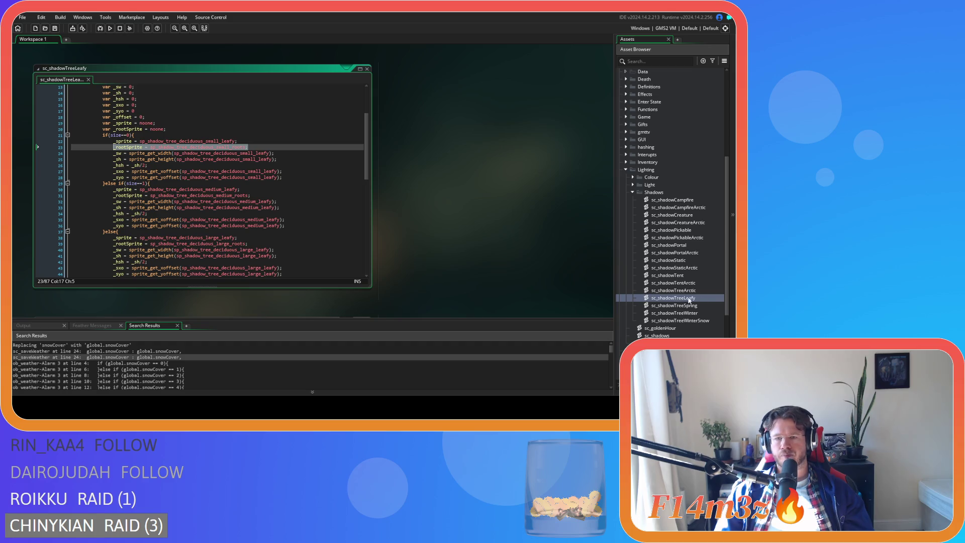
scroll(287, 232, "down", 2)
mouse_move(257, 177)
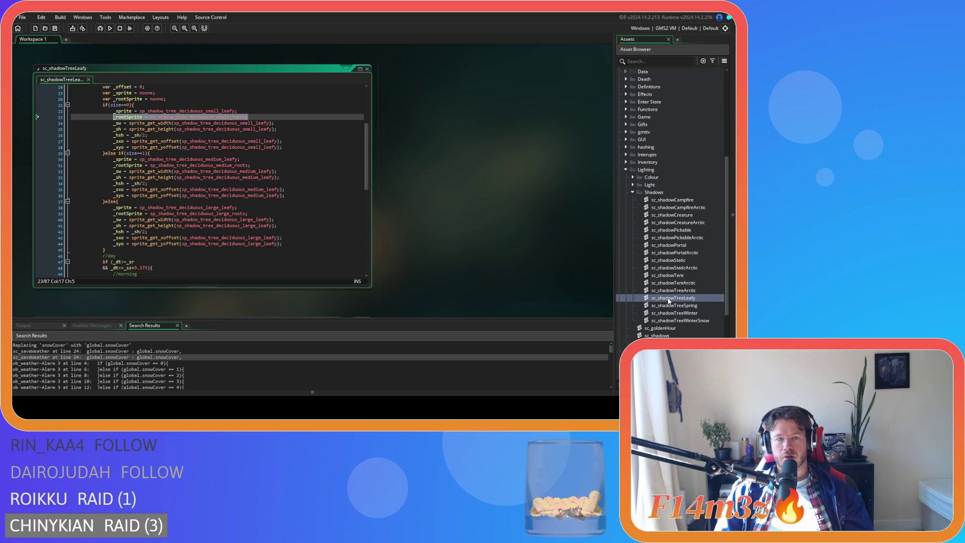
double_click(696, 306)
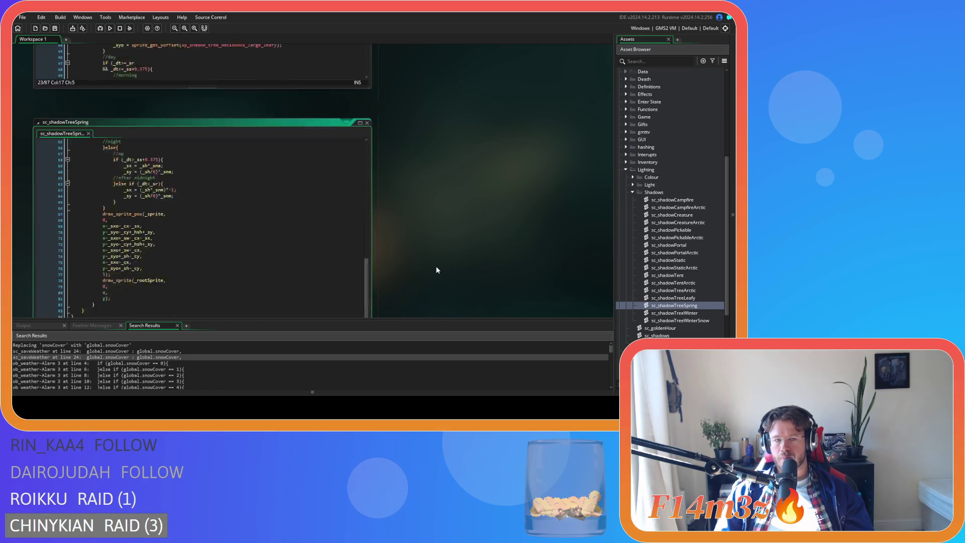
Step: Add the pasted _rootSprite = sp_shadow_tree_deciduous_small_roots line to the small, medium and large branches of sc_shadowTreeSpring
scroll(249, 206, "down", 1)
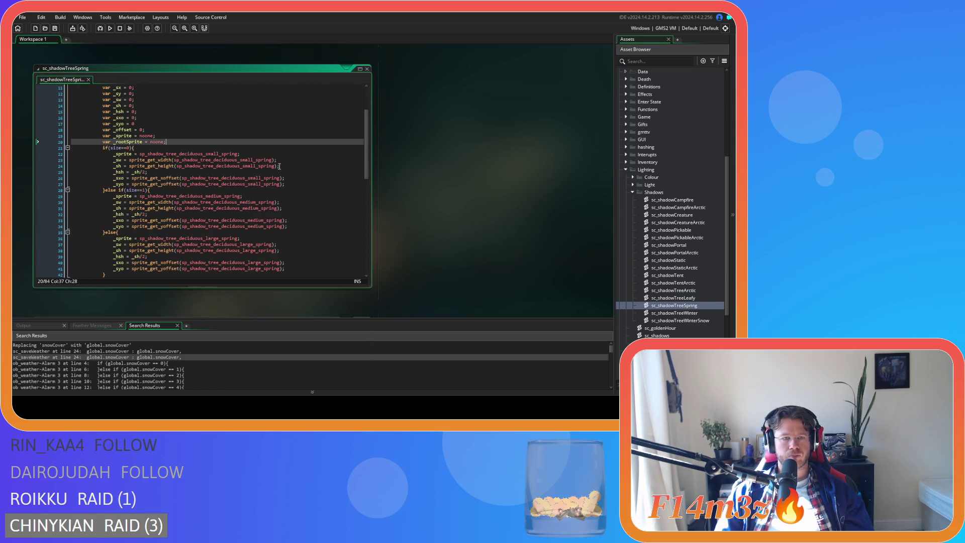
left_click(259, 154)
key("Return")
type("_rootSprite = sp_shadow_tree_deciduous_small_roots;")
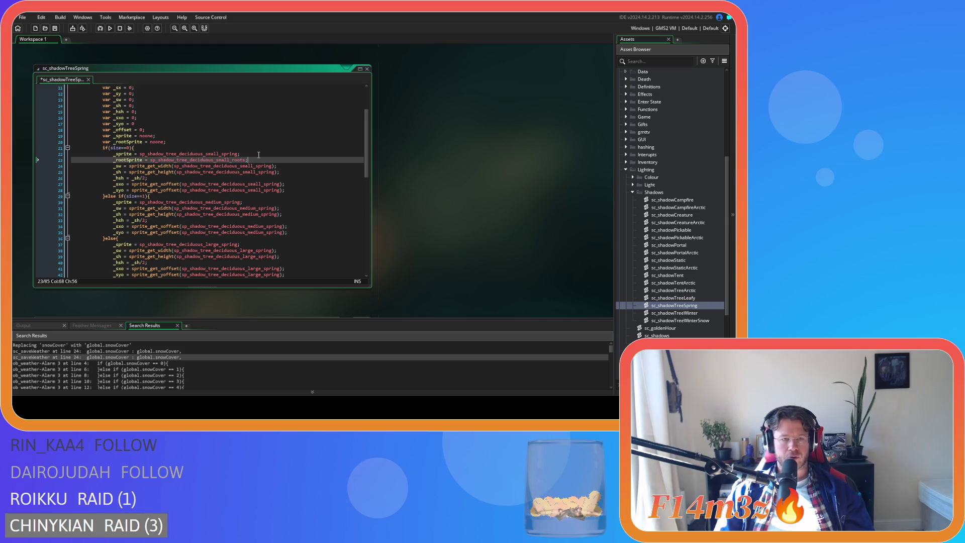
left_click(262, 201)
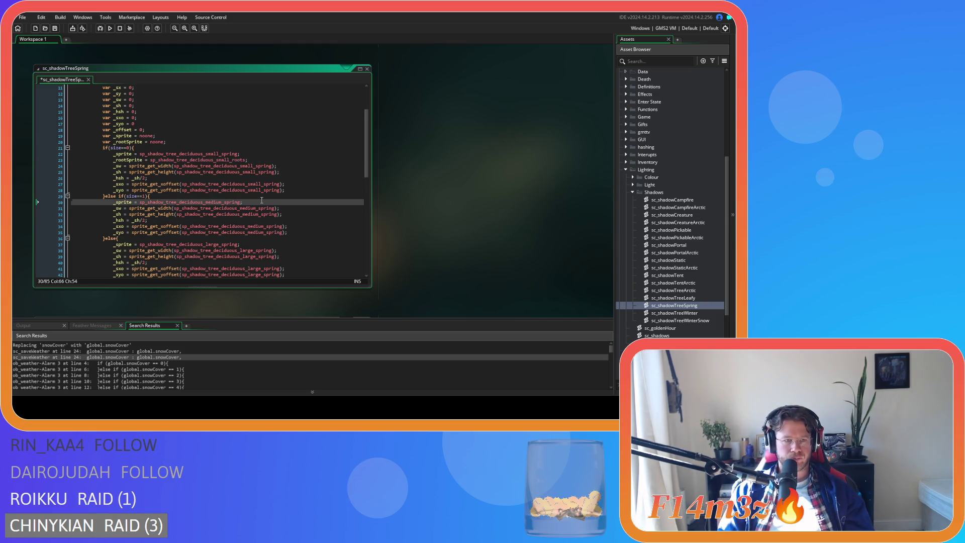
key("Return")
type("_rootSprite = sp_shadow_tree_deciduous_small_roots;")
scroll(262, 200, "down", 3)
left_click(256, 205)
key("Return")
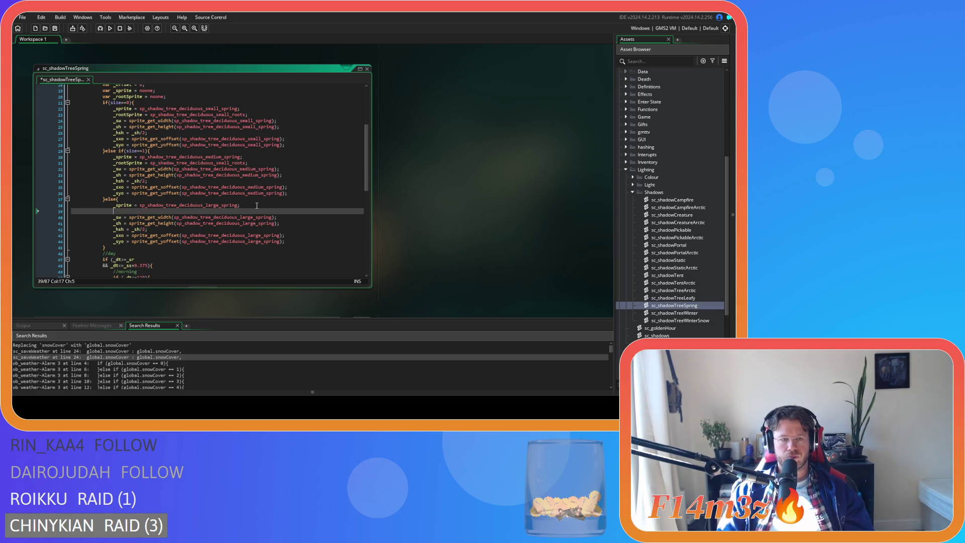
type("_rootSprite = sp_shadow_tree_deciduous_small_roots;")
Step: In sc_shadowTreeWinter, add the small-roots _rootSprite assignment to the small, medium and large branches
double_click(680, 313)
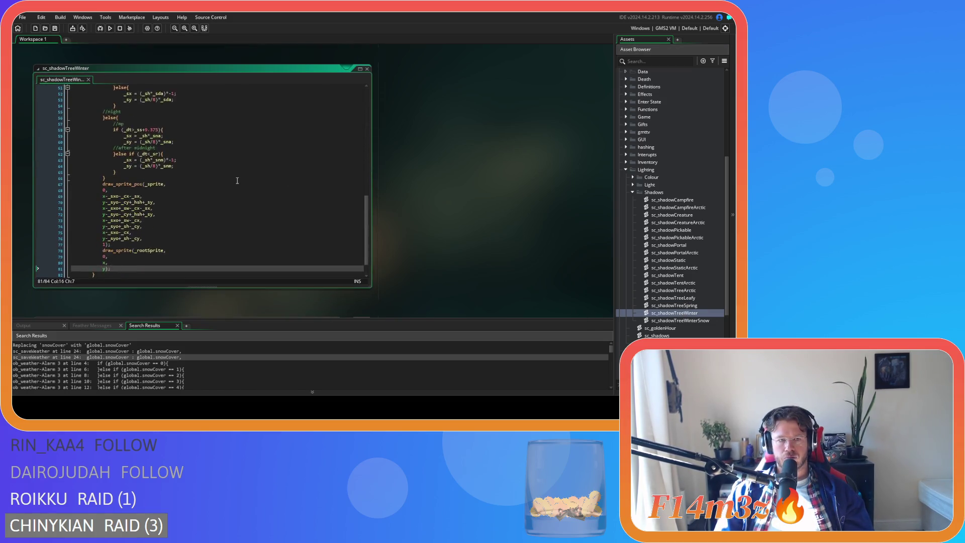
scroll(241, 201, "up", 10)
left_click(263, 175)
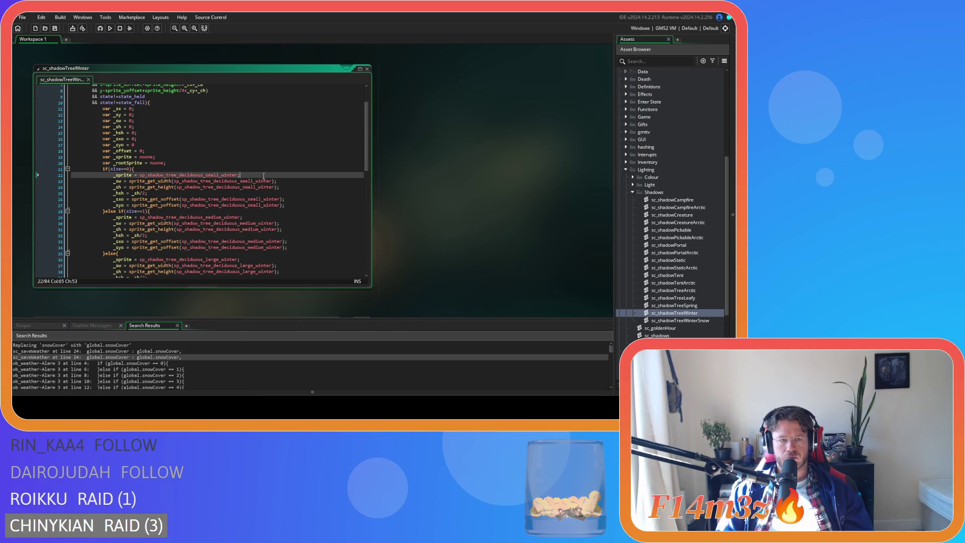
key("Return")
type("_rootSprite = sp_shadow_tree_deciduous_small_roots;")
left_click(251, 223)
key("Return")
key("ctrl+v")
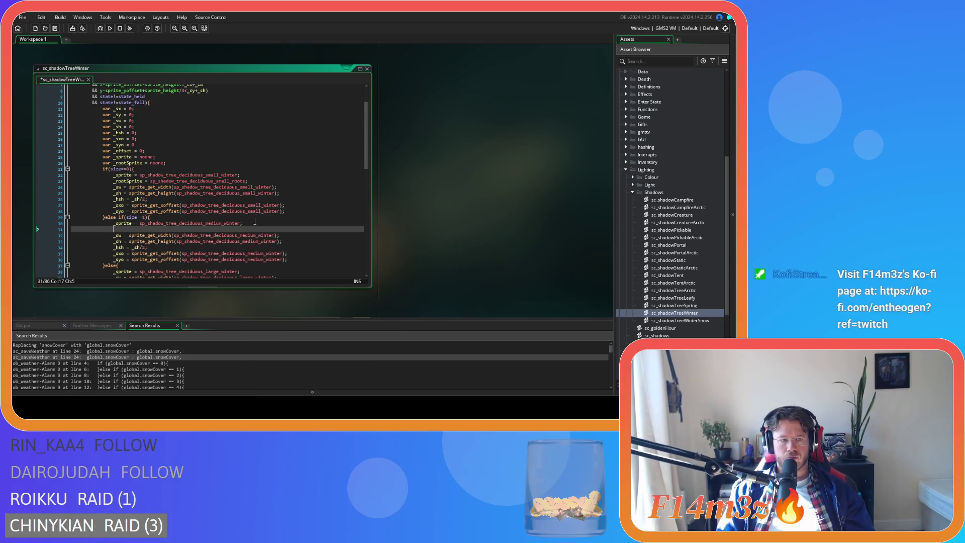
scroll(249, 226, "down", 2)
left_click(249, 226)
key("Return")
type("_rootSprite = sp_shadow_tree_deciduous_small_roots;")
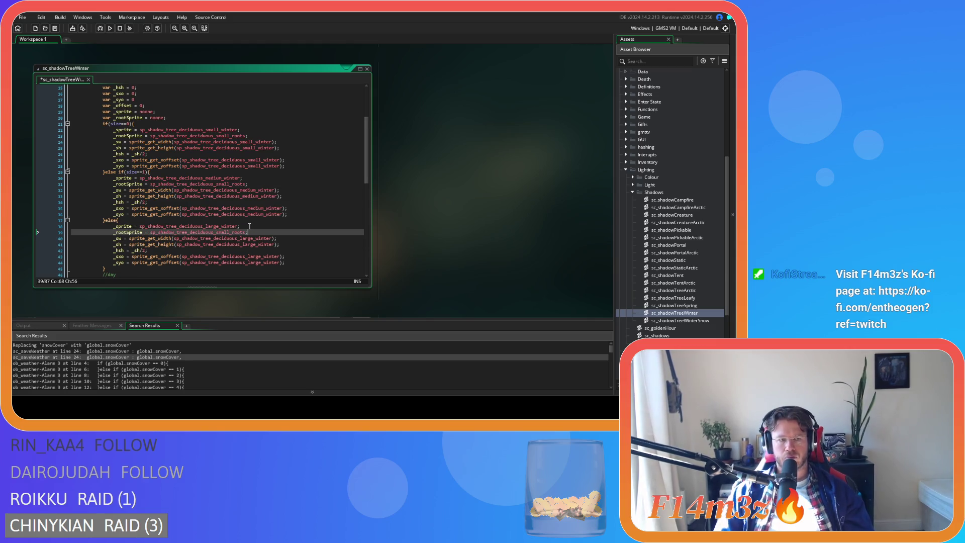
Step: In sc_shadowTreeWinterSnow, add the small-roots _rootSprite assignment to the small, medium and large branches
double_click(681, 320)
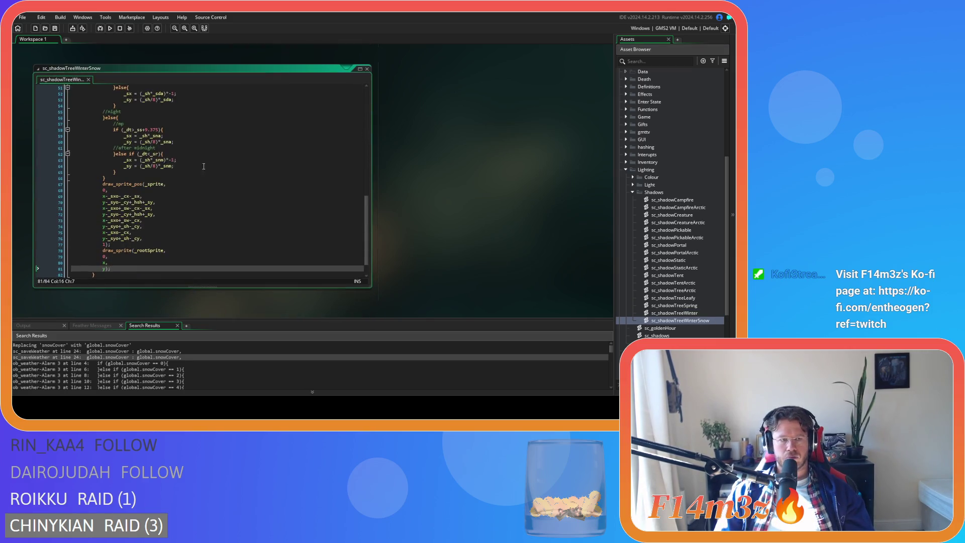
scroll(212, 183, "up", 10)
left_click(254, 184)
key("Return")
key("ctrl+v")
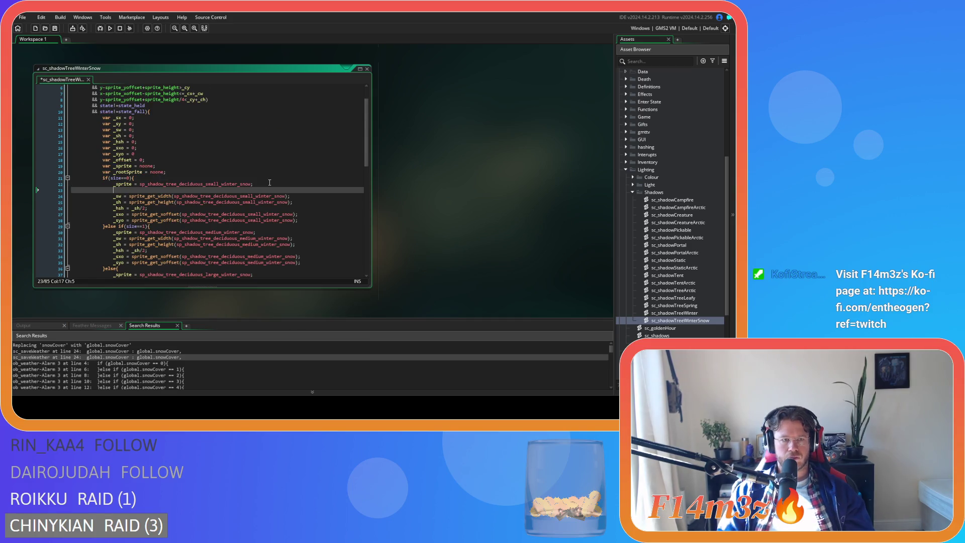
left_click(265, 232)
key("Return")
type("_rootSprite = sp_shadow_tree_deciduous_small_roots;")
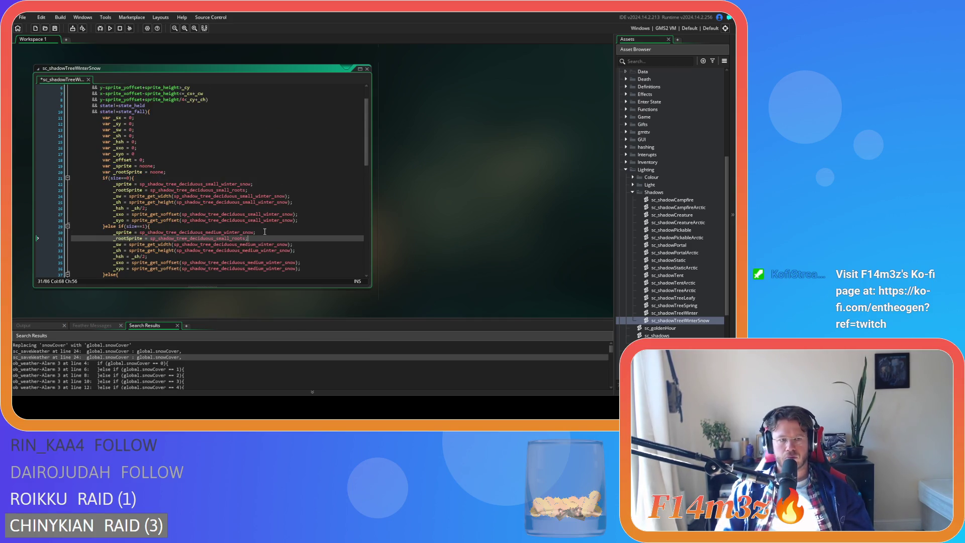
scroll(265, 231, "down", 4)
left_click(268, 205)
key("Return")
type("_rootSprite = sp_shadow_tree_deciduous_small_roots;")
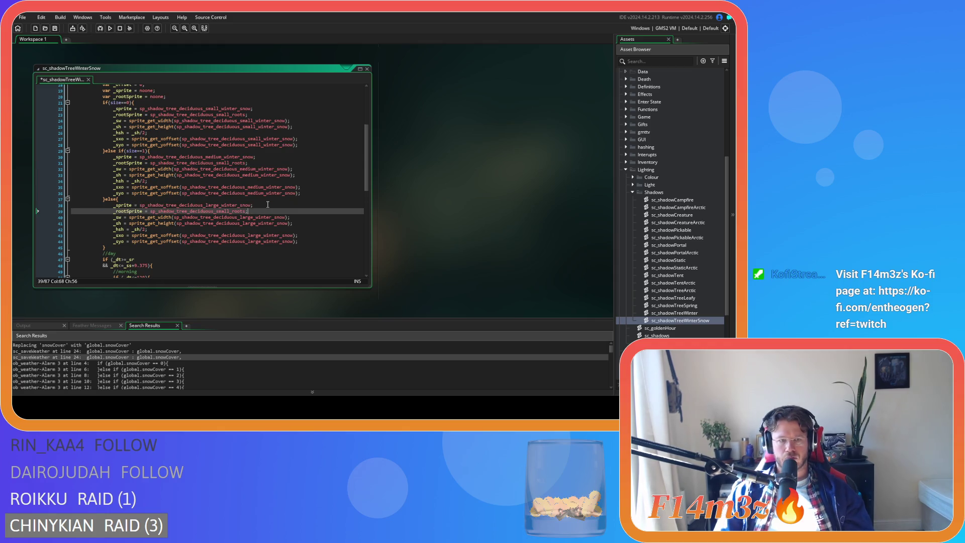
scroll(302, 216, "up", 1)
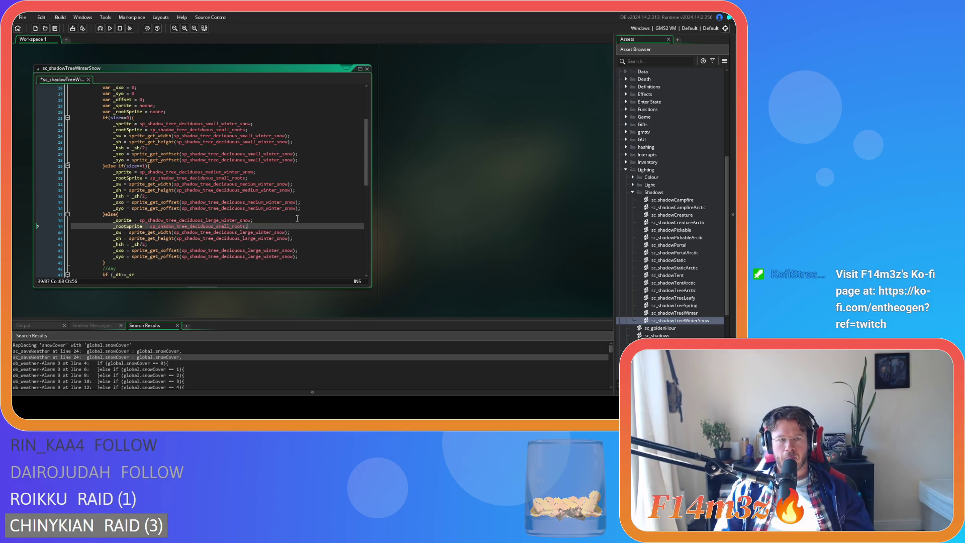
scroll(297, 218, "up", 2)
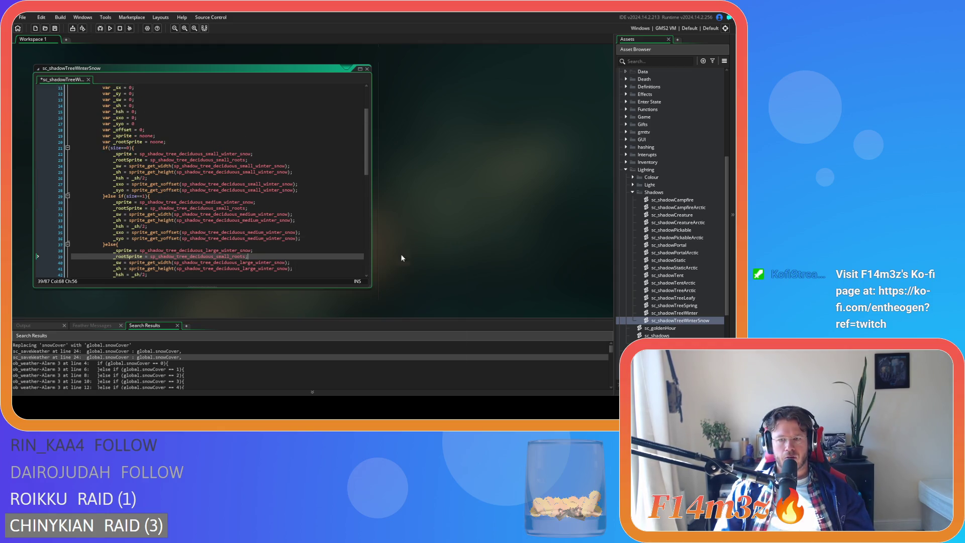
double_click(696, 305)
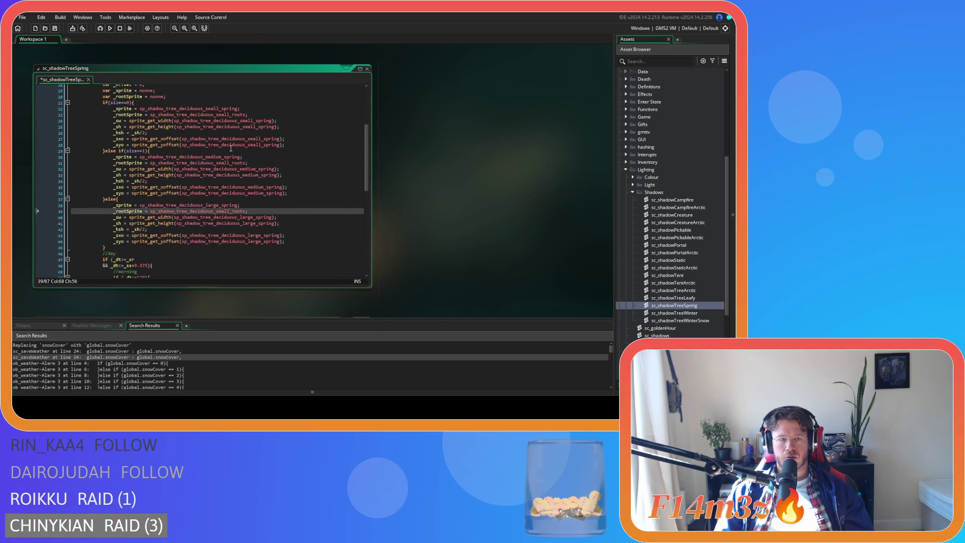
Step: In sc_shadowTreeSpring, switch the medium and large branches to medium_roots and large_roots, then save
scroll(237, 167, "up", 2)
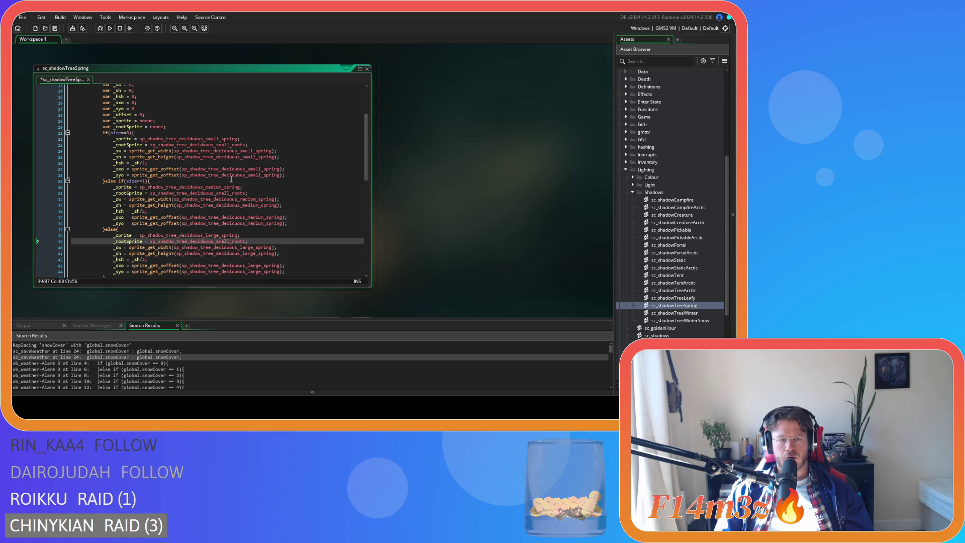
left_click_drag(206, 187, 221, 188)
key("ctrl+c")
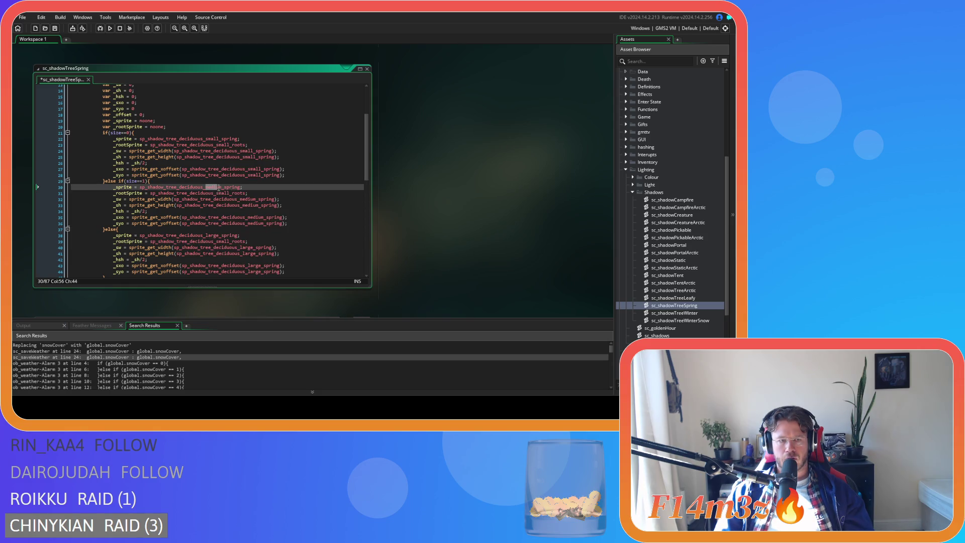
left_click(221, 193)
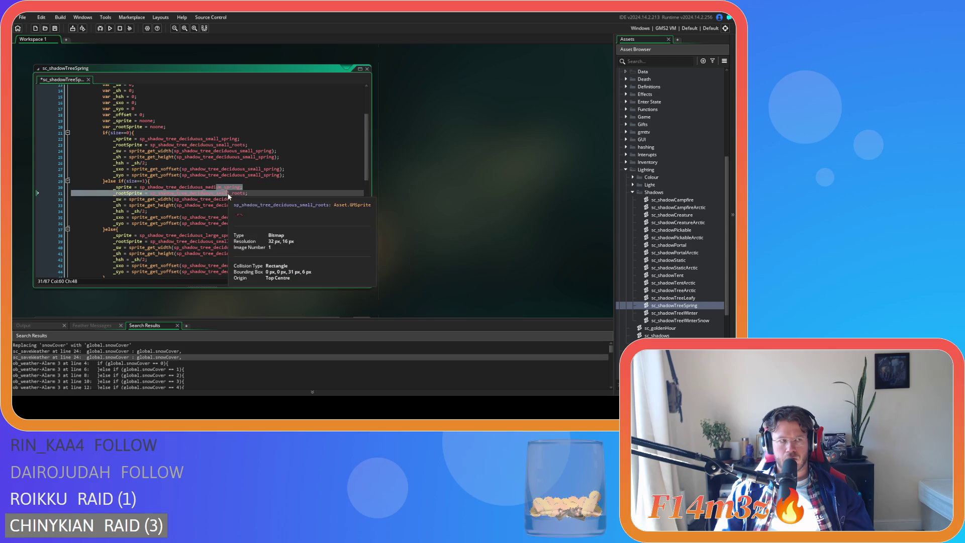
double_click(221, 194)
key("ctrl+v")
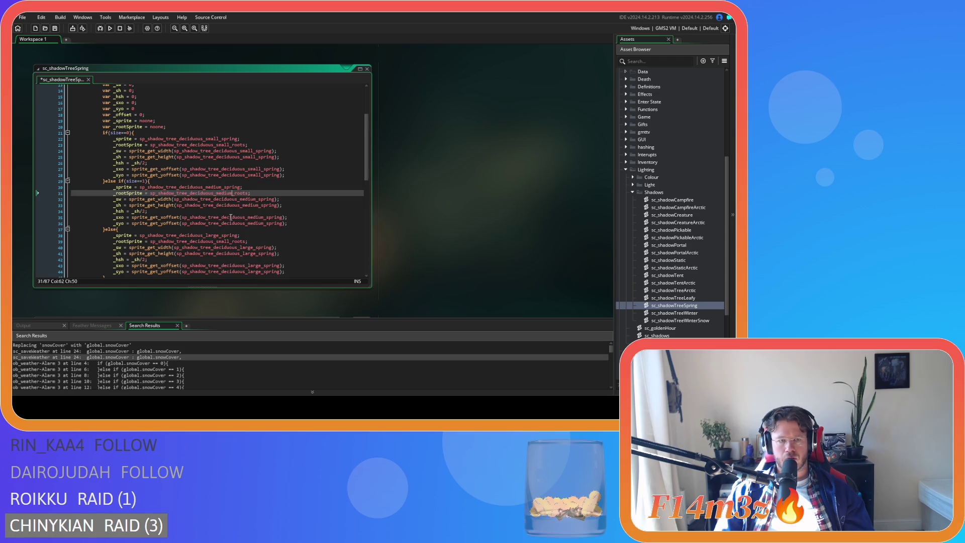
left_click_drag(223, 246, 231, 245)
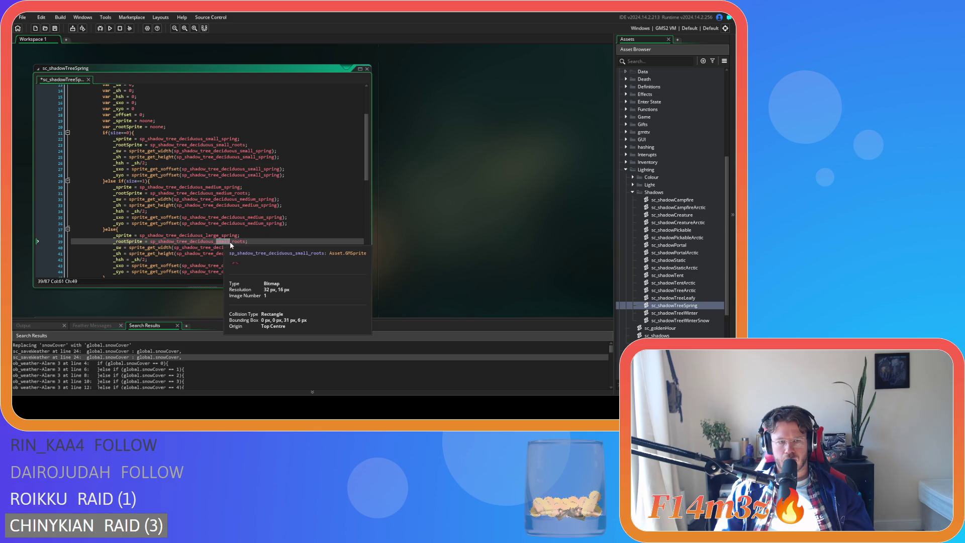
type("large")
key("ctrl+s")
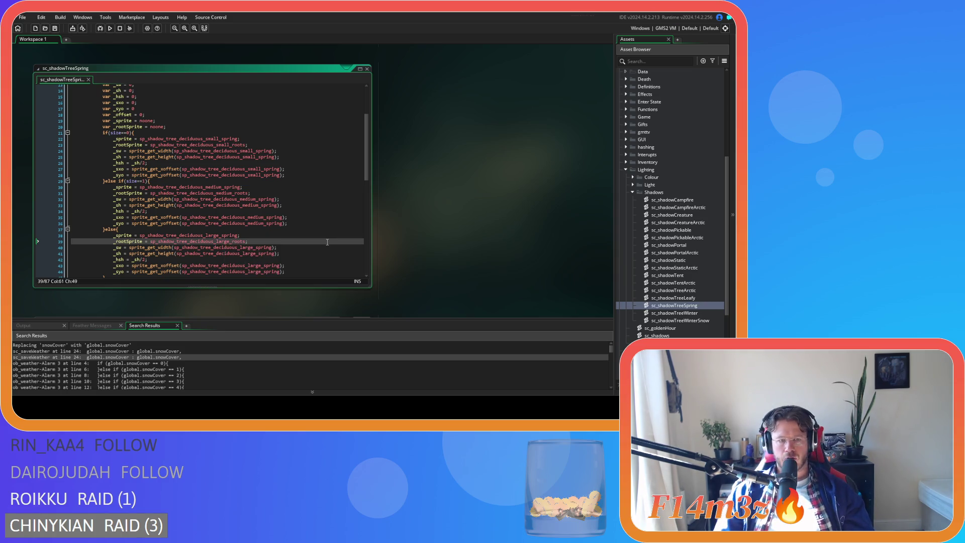
Step: In sc_shadowTreeWinter, change the medium and large branches' root sprites to medium_roots and large_roots
double_click(694, 313)
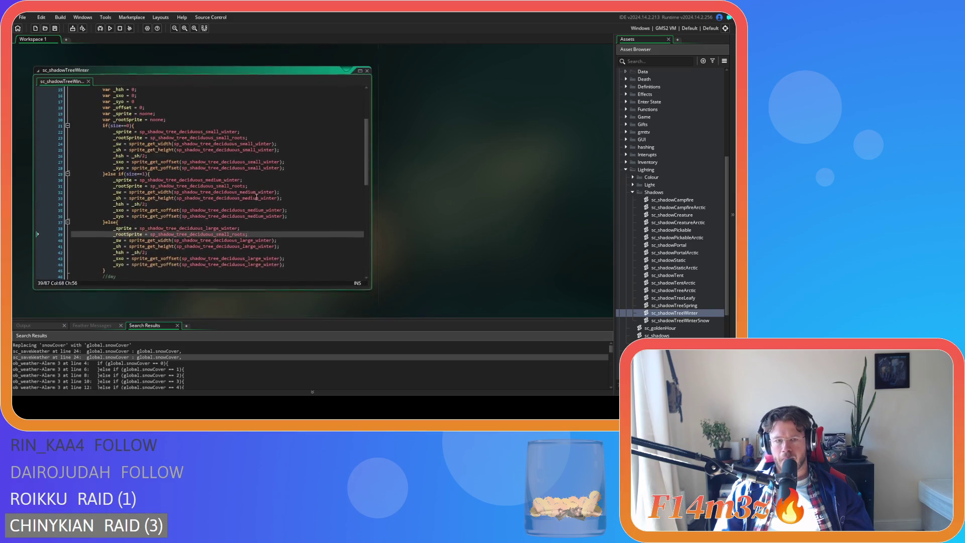
left_click_drag(217, 184, 230, 185)
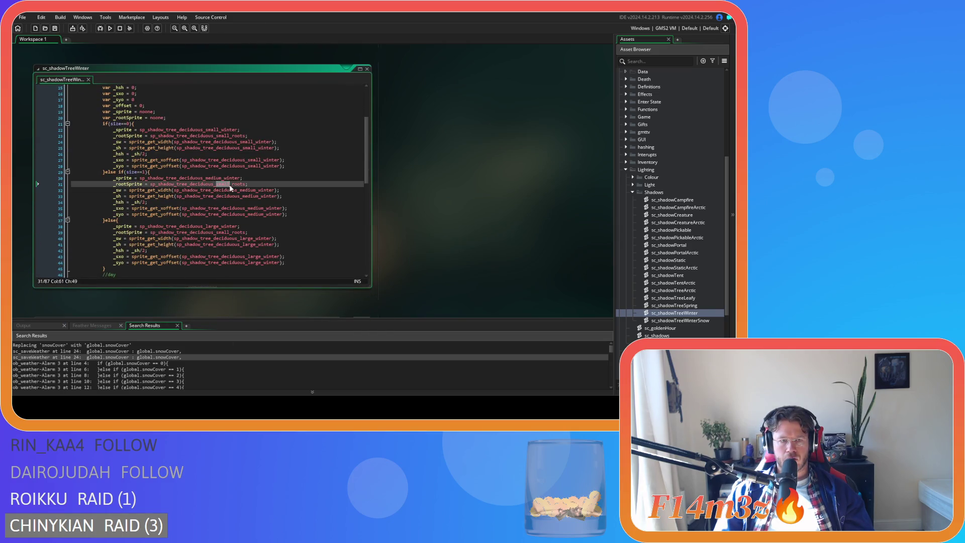
type("medium")
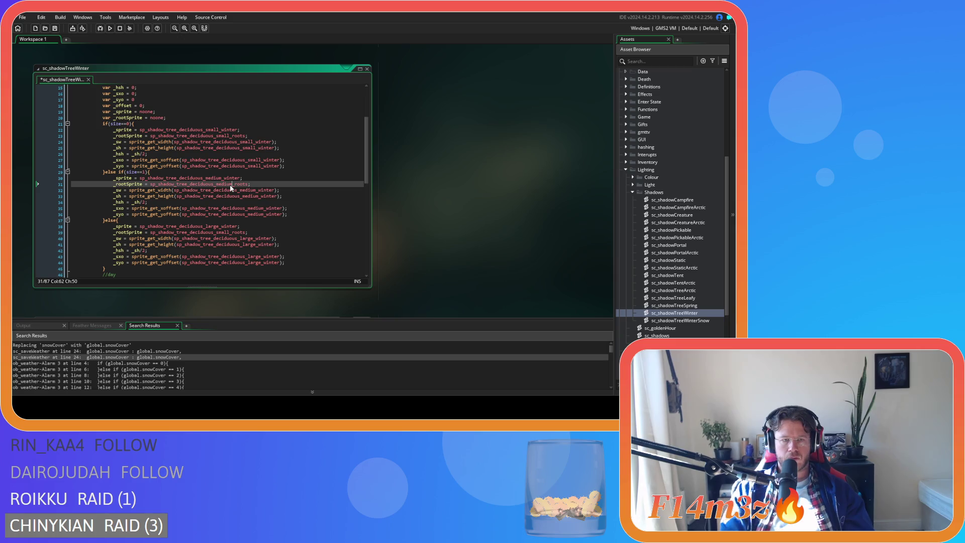
left_click_drag(216, 233, 230, 233)
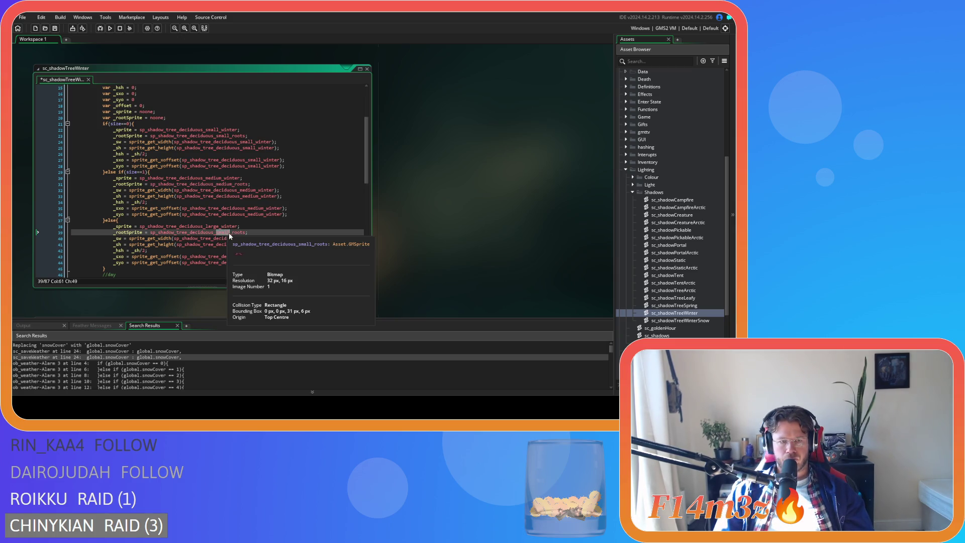
type("large")
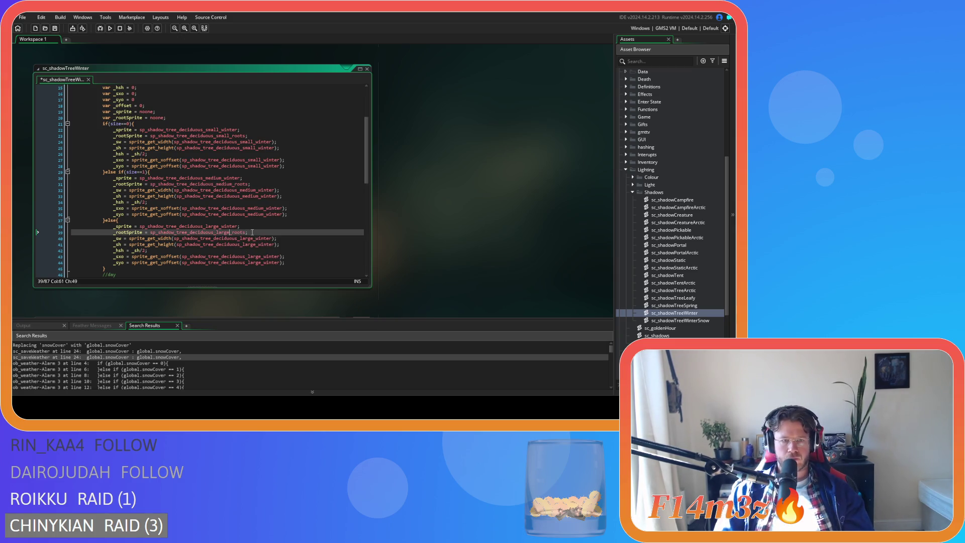
Step: Change sc_shadowTreeWinterSnow's medium and large root sprites to medium_roots and large_roots, save, and check the line 82 draw call
double_click(701, 320)
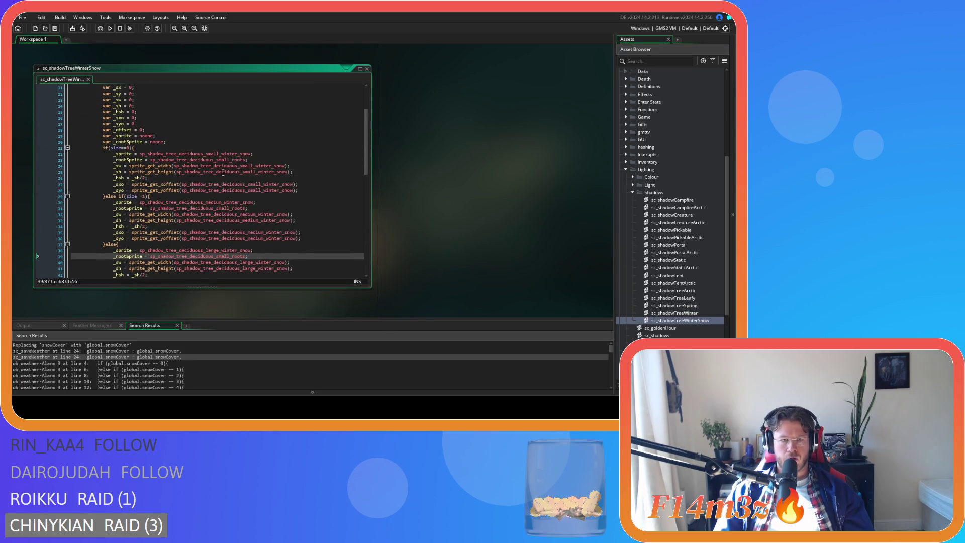
left_click(218, 208)
type("medium")
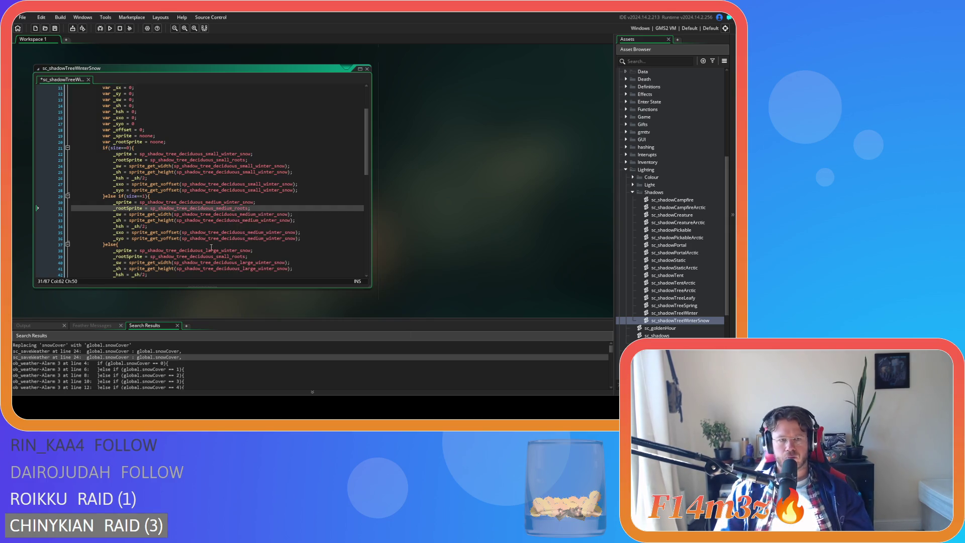
mouse_move(220, 255)
left_click_drag(216, 257, 230, 258)
type("large")
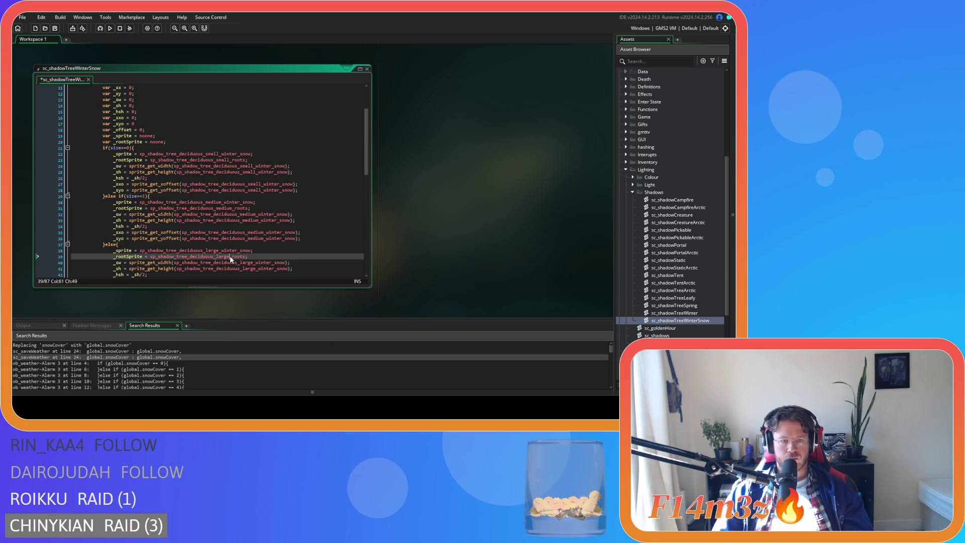
key("ctrl+s")
scroll(291, 234, "down", 10)
scroll(292, 234, "down", 6)
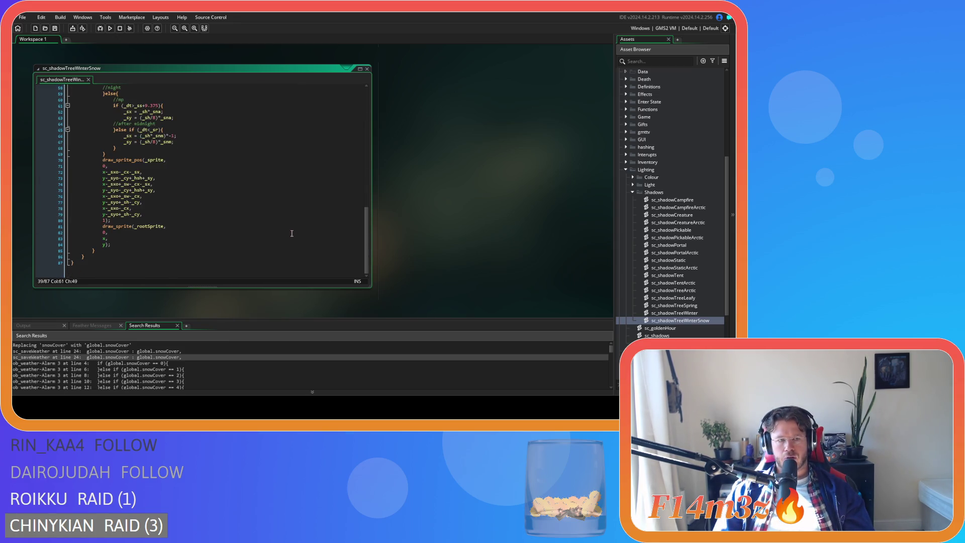
left_click(292, 233)
scroll(302, 217, "up", 14)
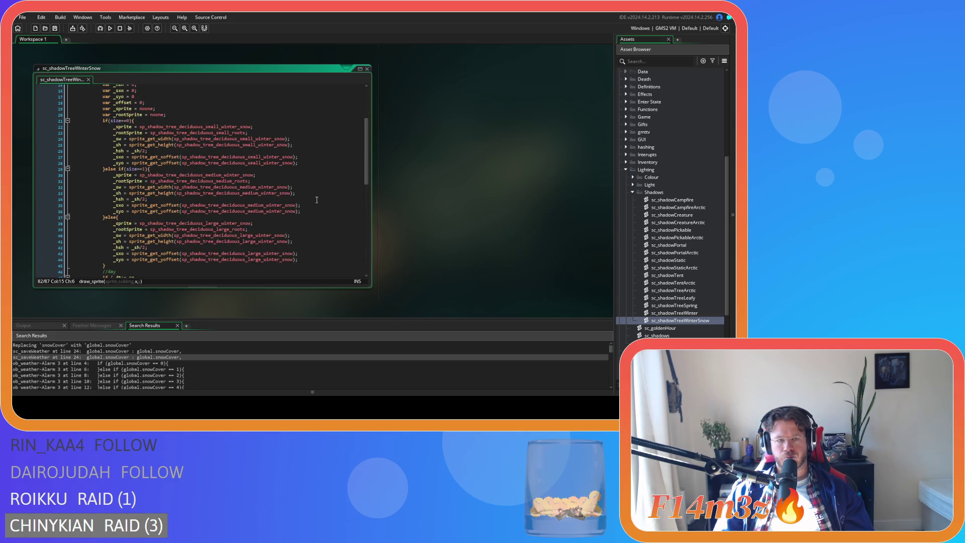
Step: Reopen sc_shadowTreeLeafy and build and run the game with F5 to test the roots
double_click(698, 297)
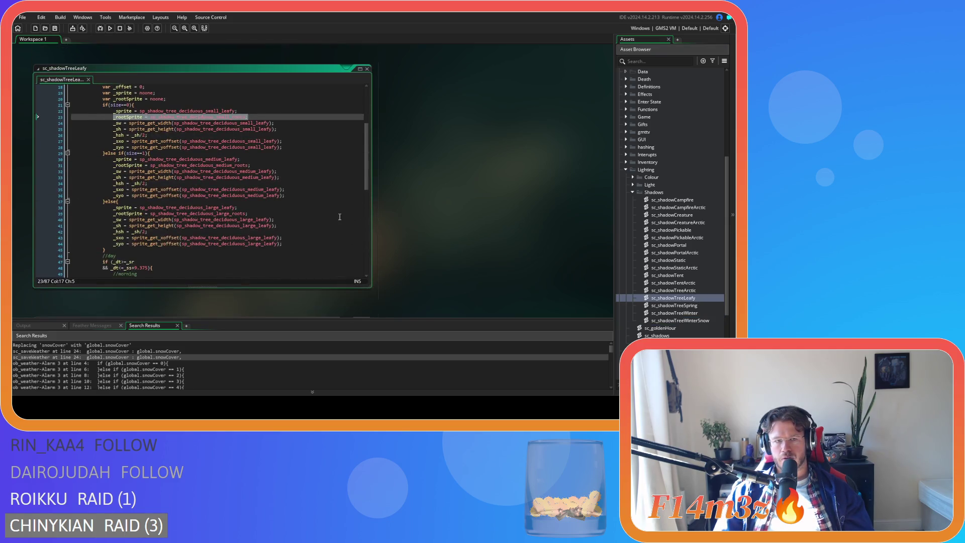
left_click(312, 201)
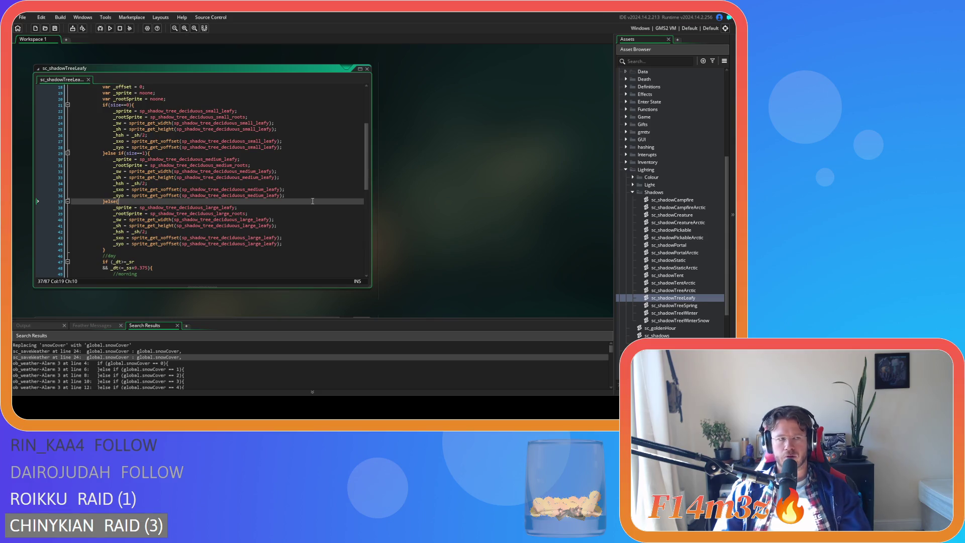
key("F5")
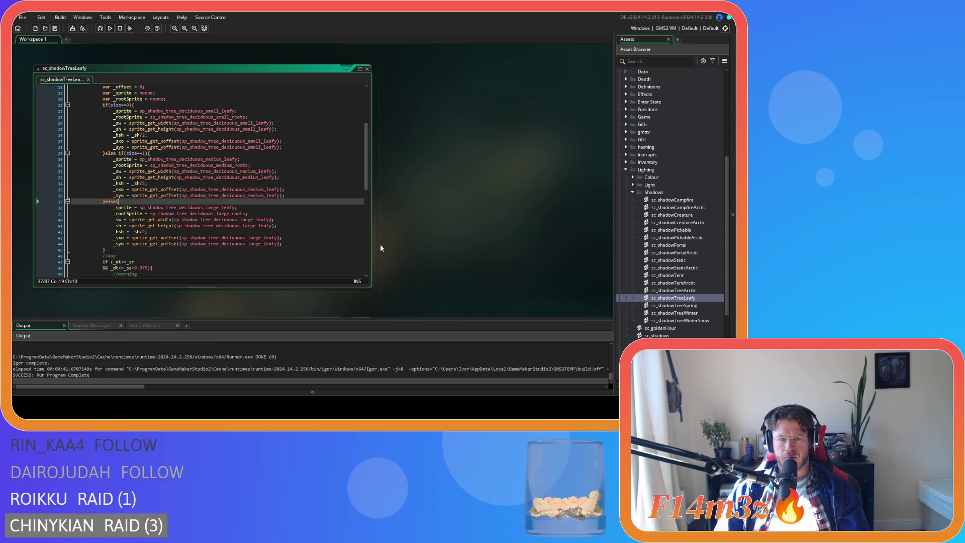
scroll(327, 219, "down", 10)
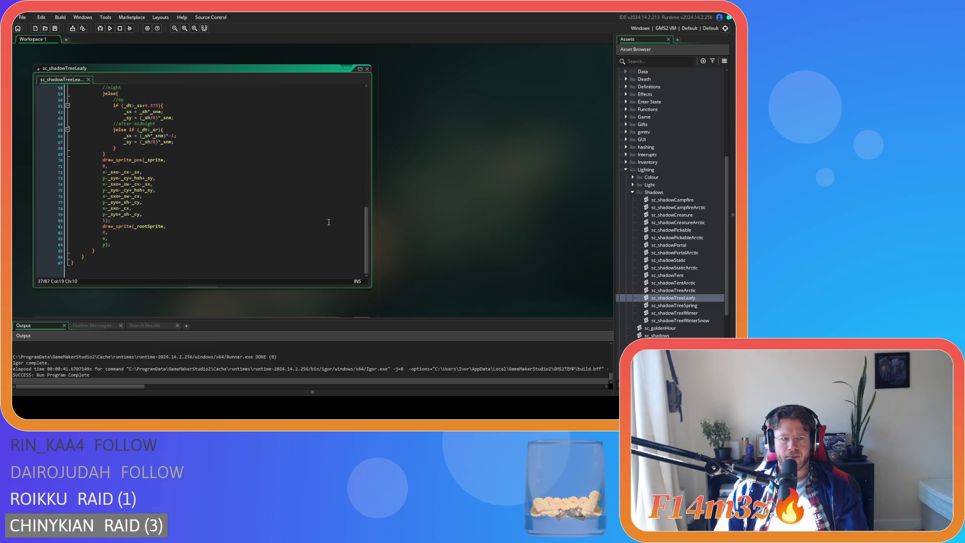
left_click(185, 234)
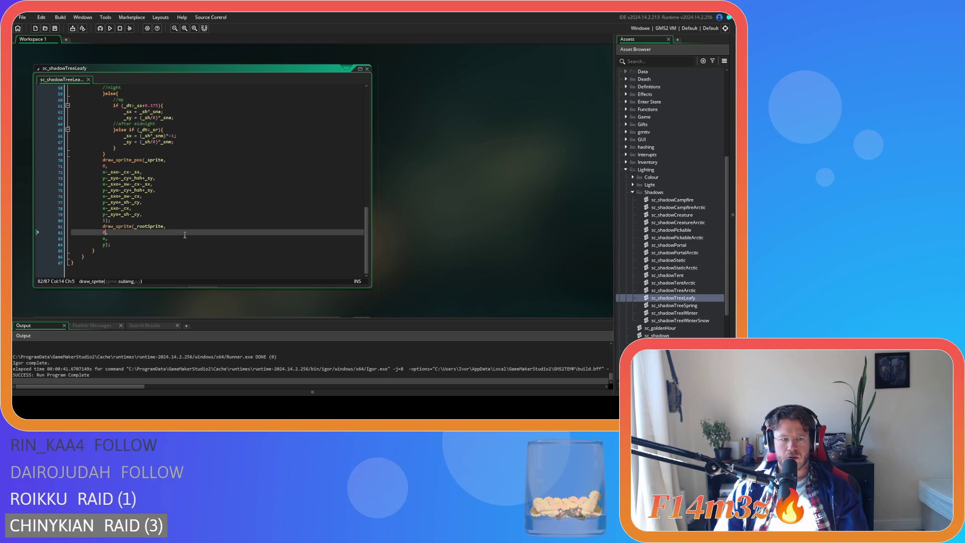
key("Down")
key("Down")
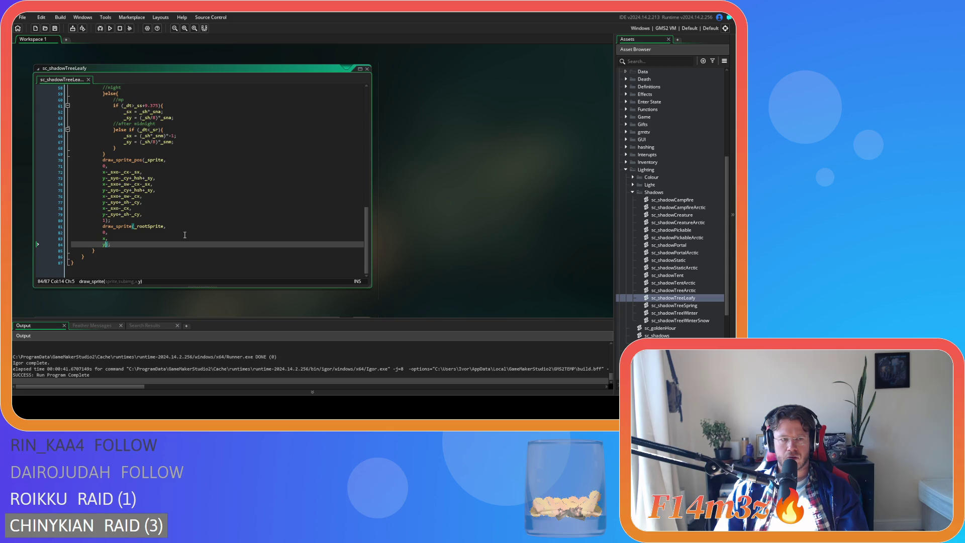
left_click(97, 221)
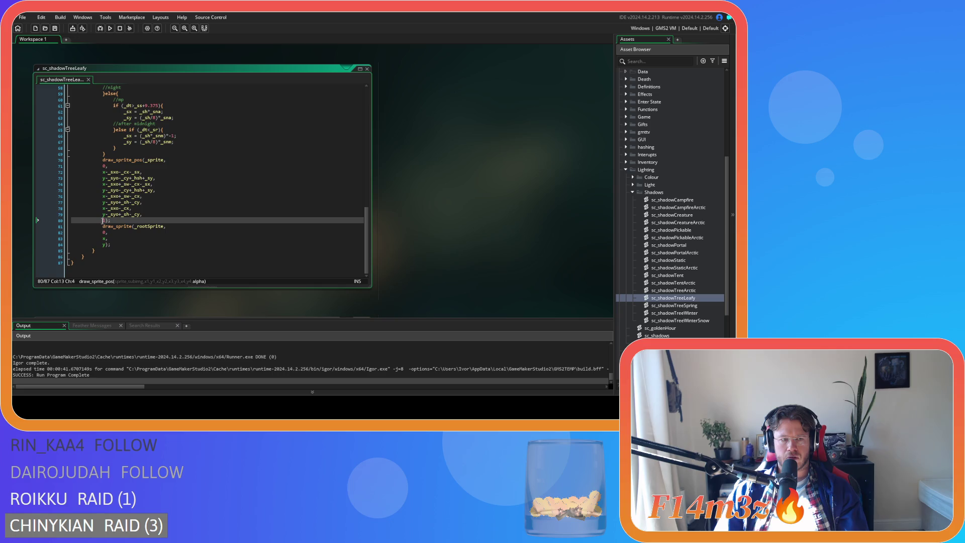
left_click(130, 244)
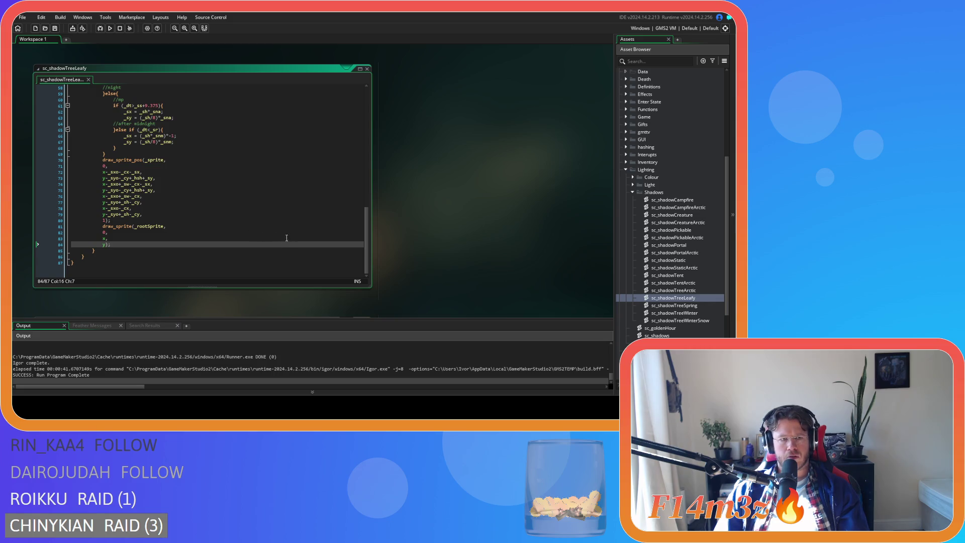
mouse_move(370, 240)
left_mouse_down()
mouse_move(367, 146)
mouse_move(360, 156)
left_mouse_up()
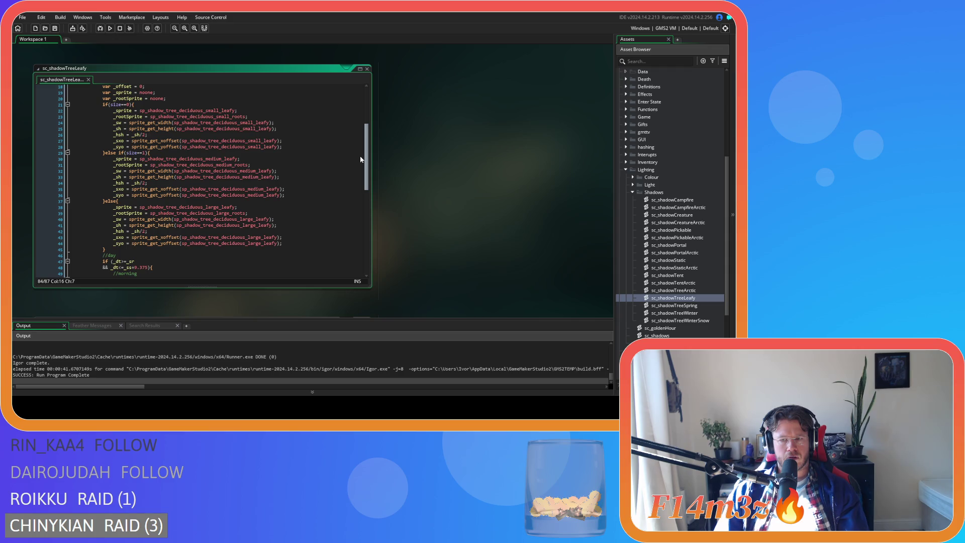
mouse_move(361, 160)
left_mouse_down()
mouse_move(350, 213)
mouse_move(359, 239)
left_mouse_up()
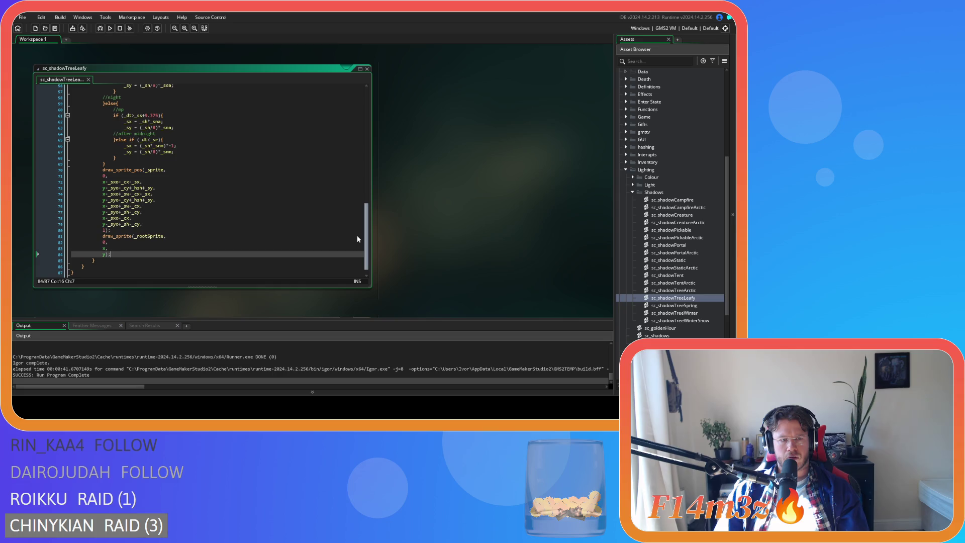
left_click_drag(359, 239, 355, 159)
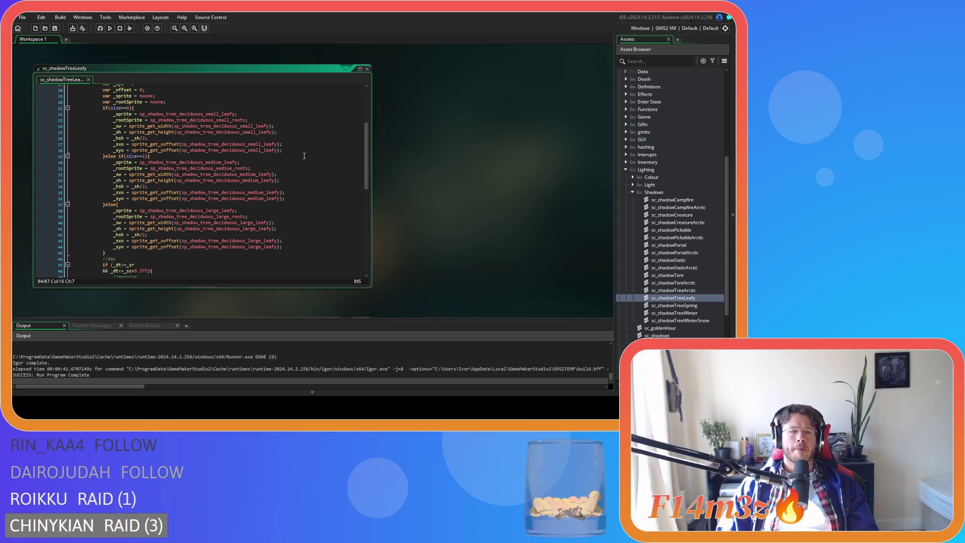
scroll(304, 156, "down", 10)
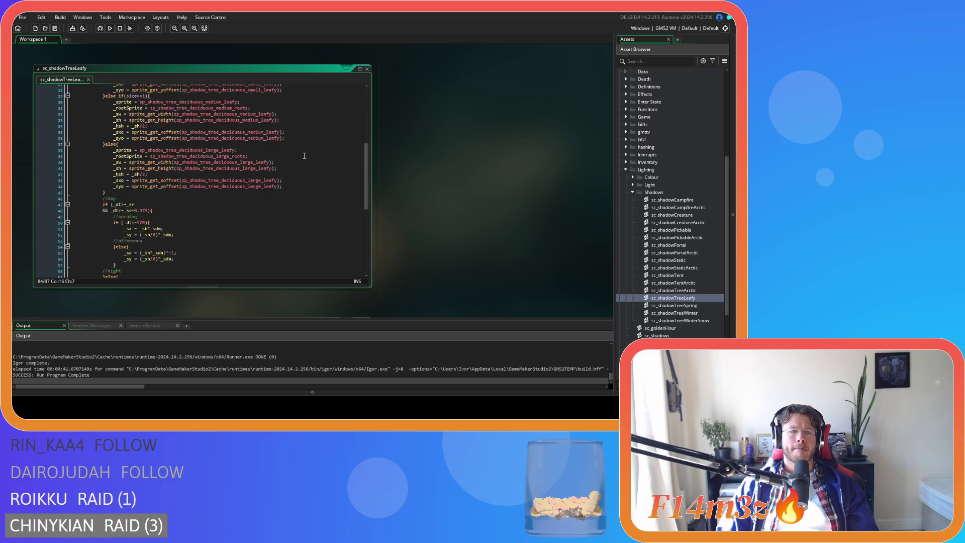
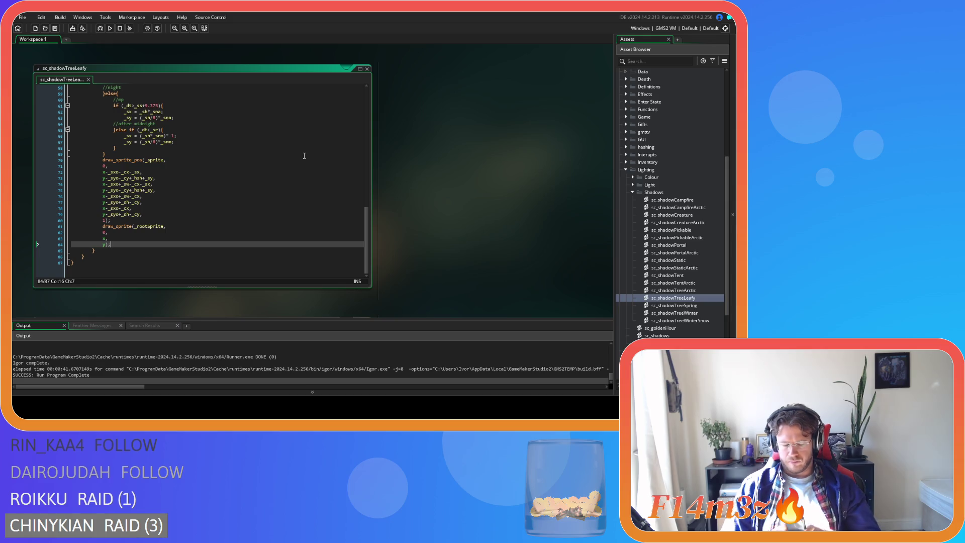
Step: Check sc_shadowTent's closing draw of sp_hut_shadow_bottom at x-_cx, y-_cy for reference, then close it
left_click(216, 221)
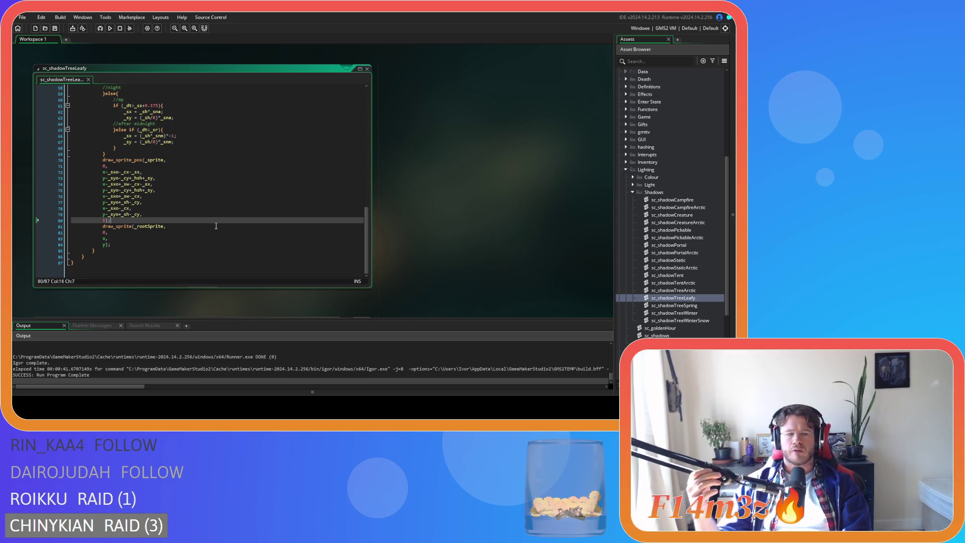
scroll(181, 204, "up", 8)
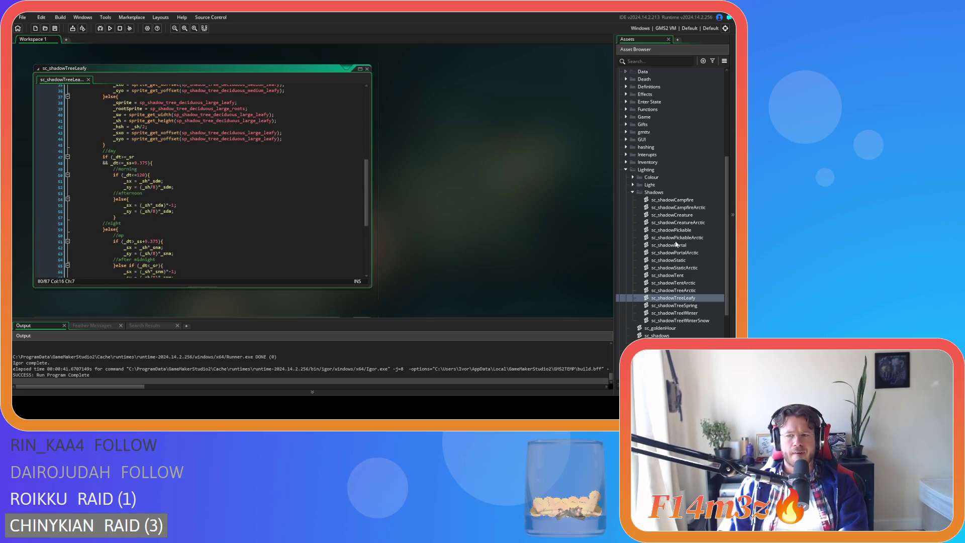
double_click(674, 305)
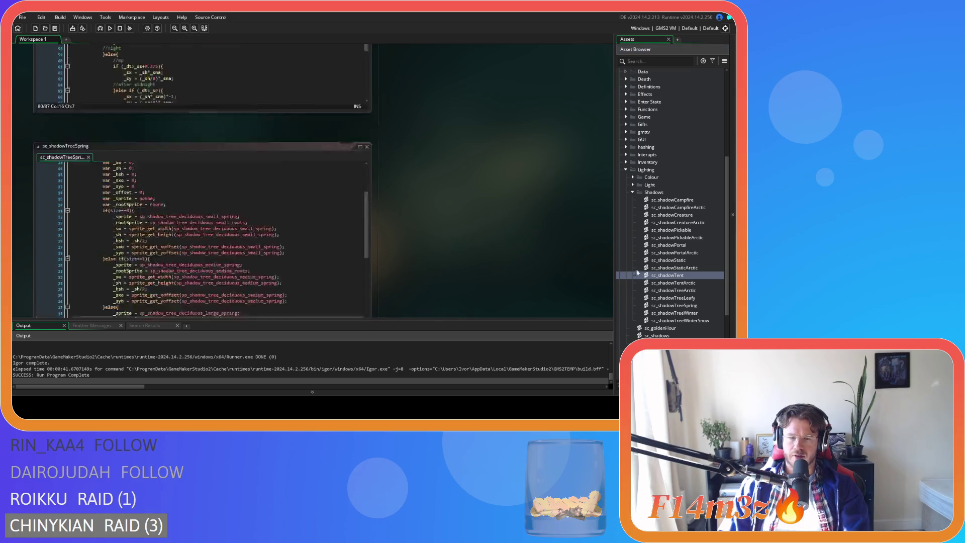
double_click(638, 273)
left_click_drag(372, 141, 379, 264)
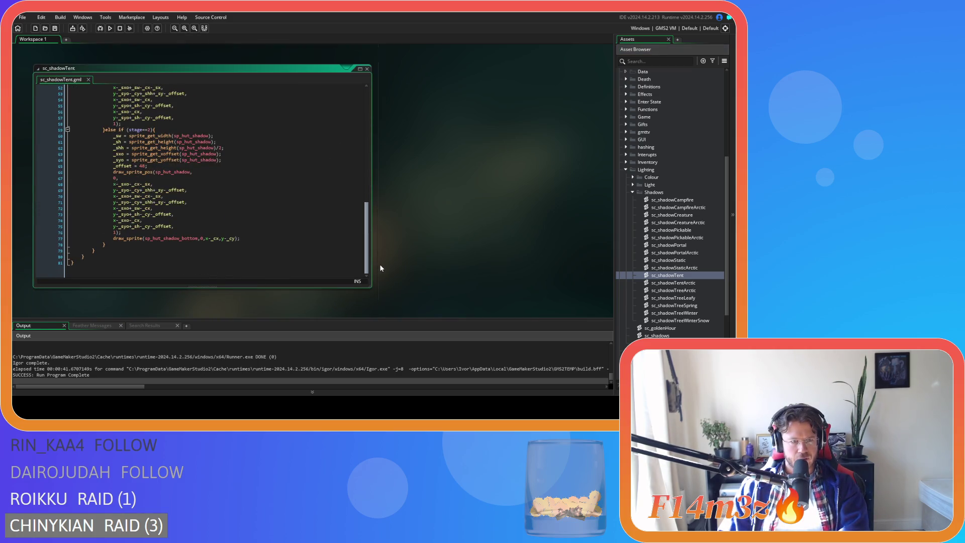
left_click(247, 237)
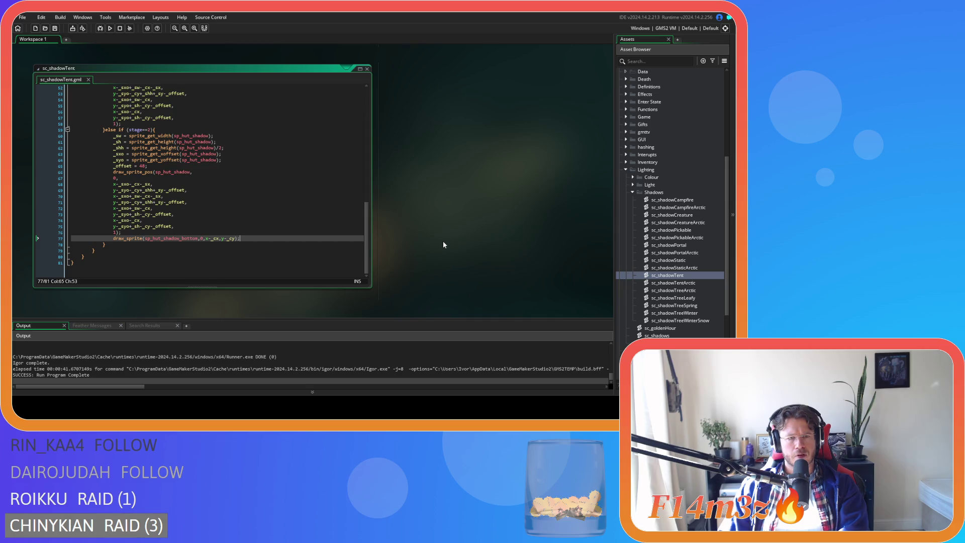
scroll(444, 245, "up", 1)
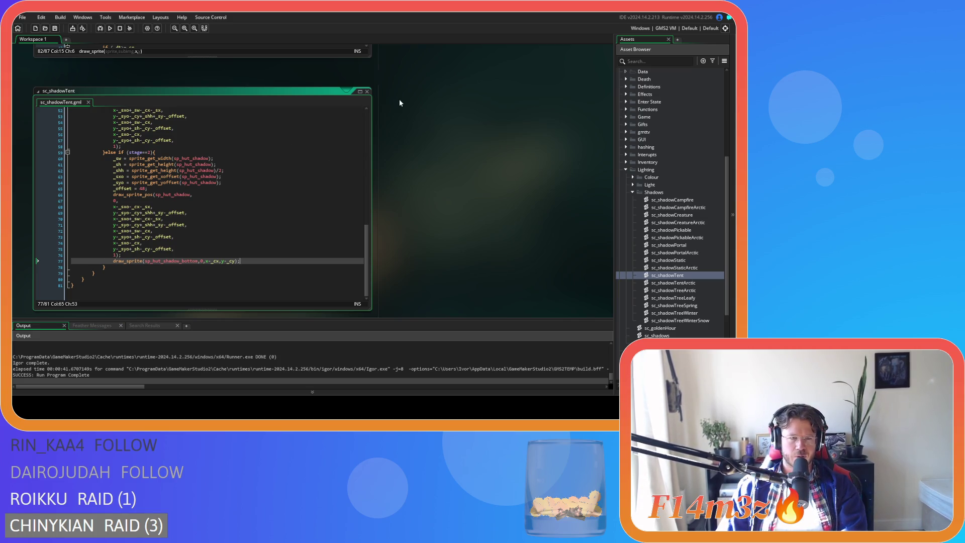
left_click(367, 92)
Step: Change the open tree shadow script's _rootSprite draw to x-_cx, y-_cy and save
scroll(426, 162, "up", 5)
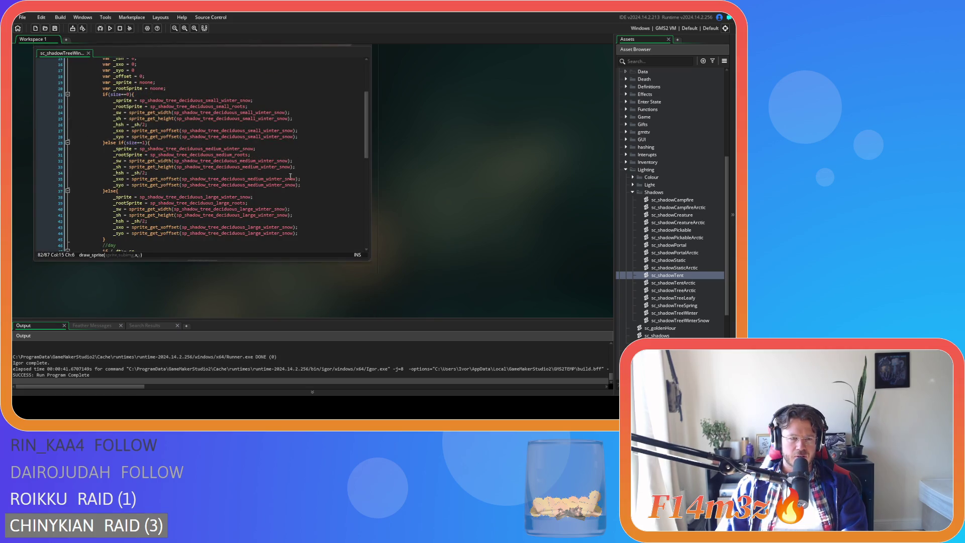
scroll(291, 176, "down", 10)
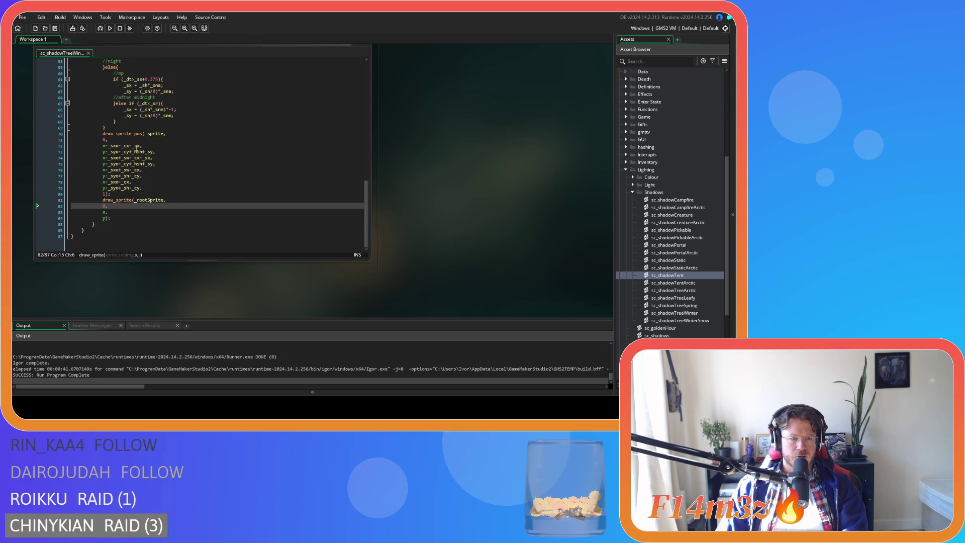
double_click(120, 146)
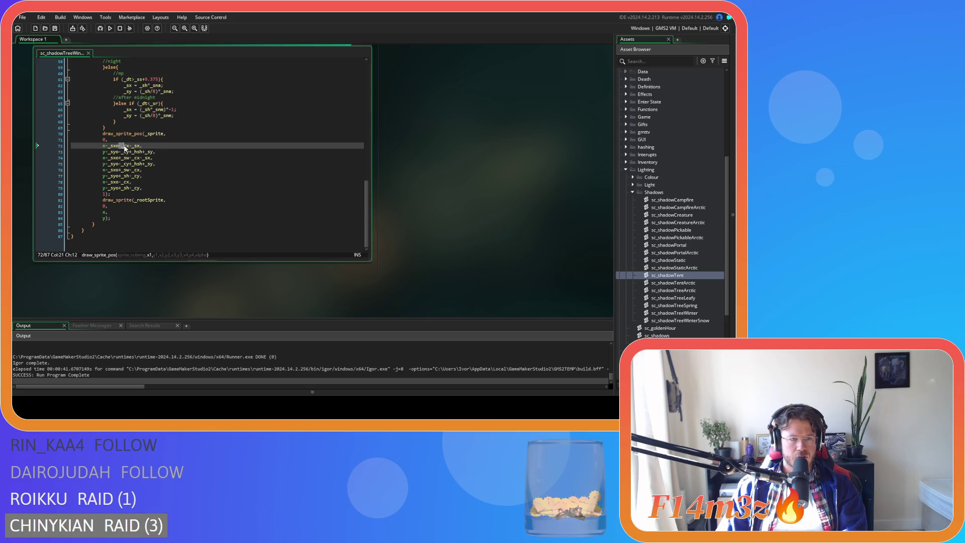
left_click(107, 212)
type("-_cx")
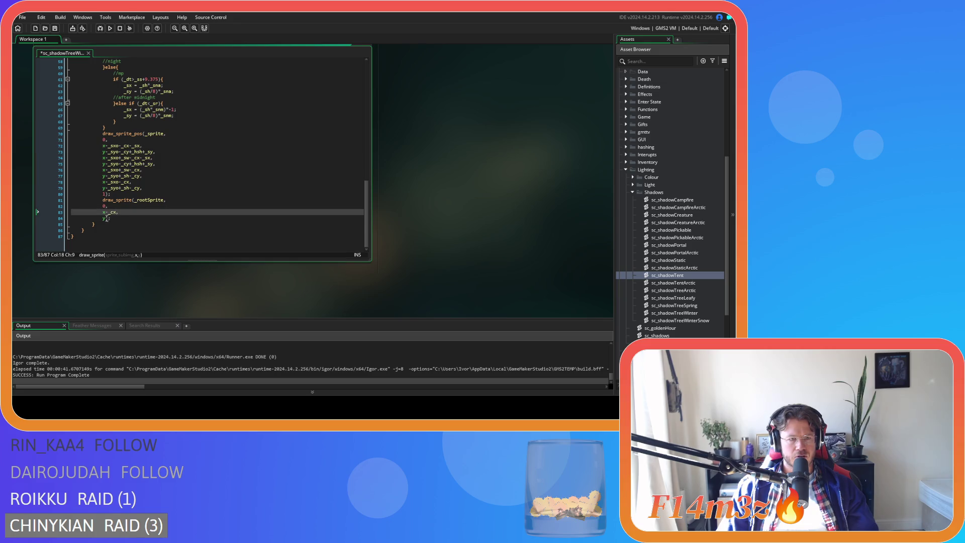
left_click(107, 218)
type("--_cy")
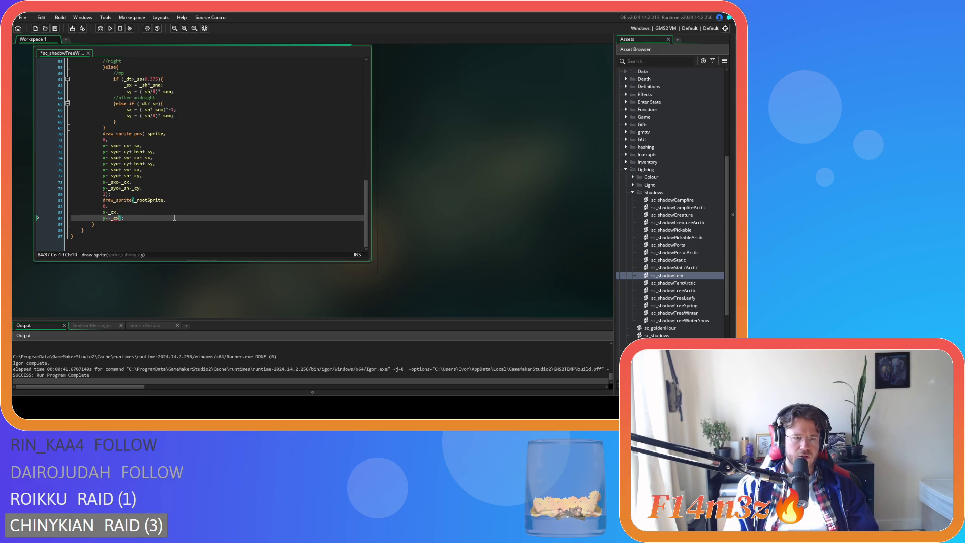
type(";")
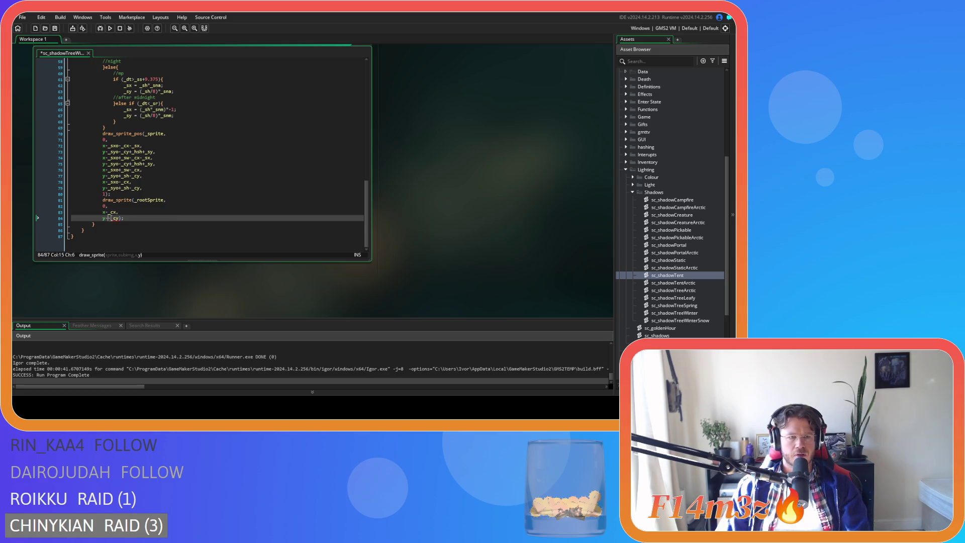
key("ctrl+s")
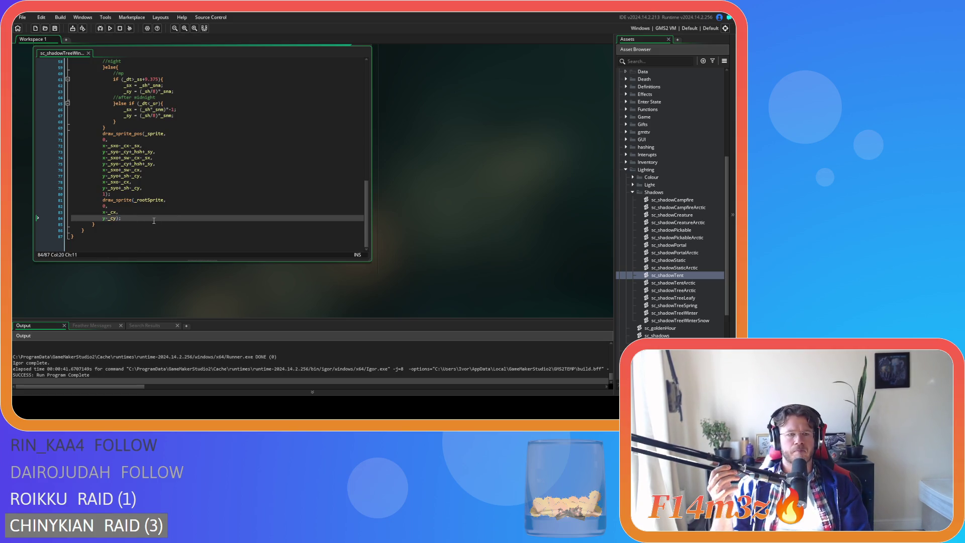
mouse_move(154, 220)
left_mouse_down()
mouse_move(96, 206)
mouse_move(102, 200)
left_mouse_up()
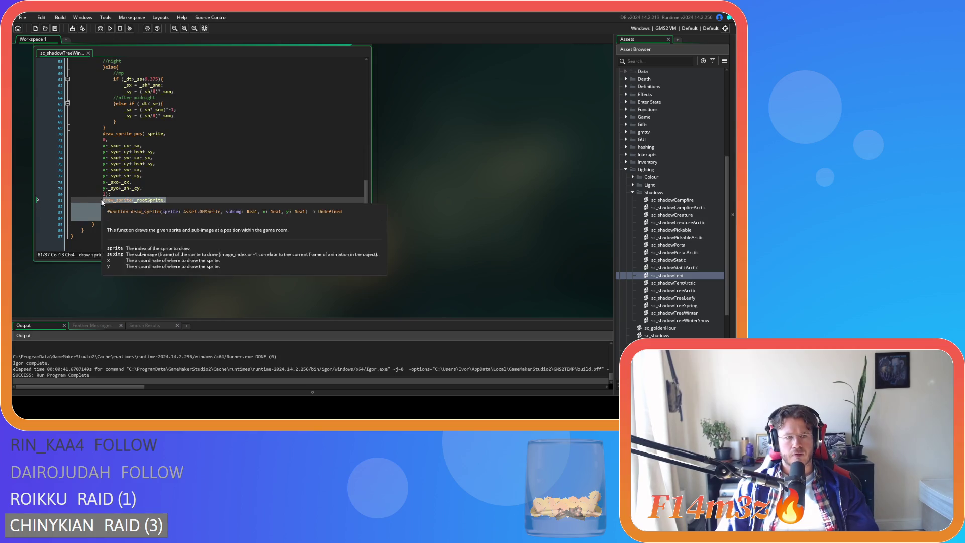
Step: Apply the same x-_cx, y-_cy offset to the _rootSprite draw in sc_shadowTreeLeafy
double_click(693, 299)
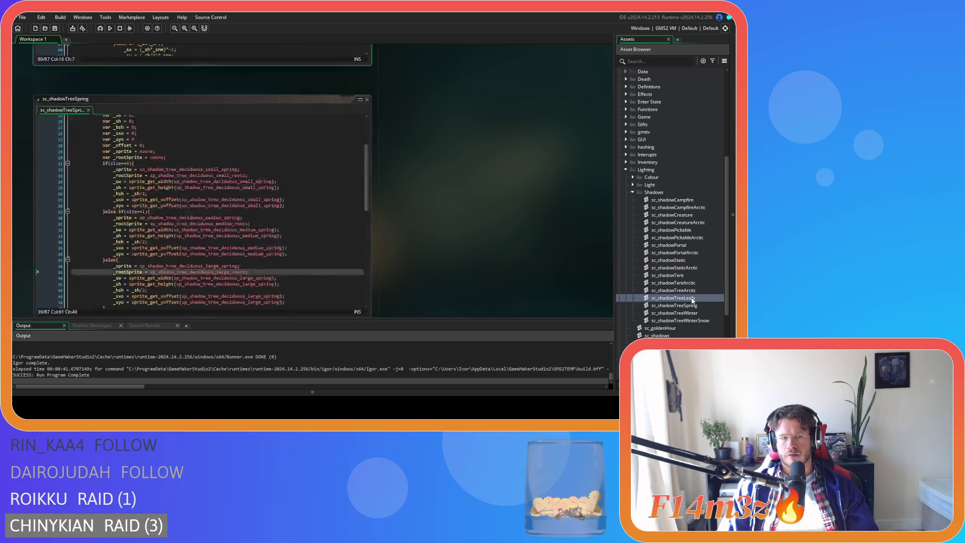
scroll(213, 226, "up", 1)
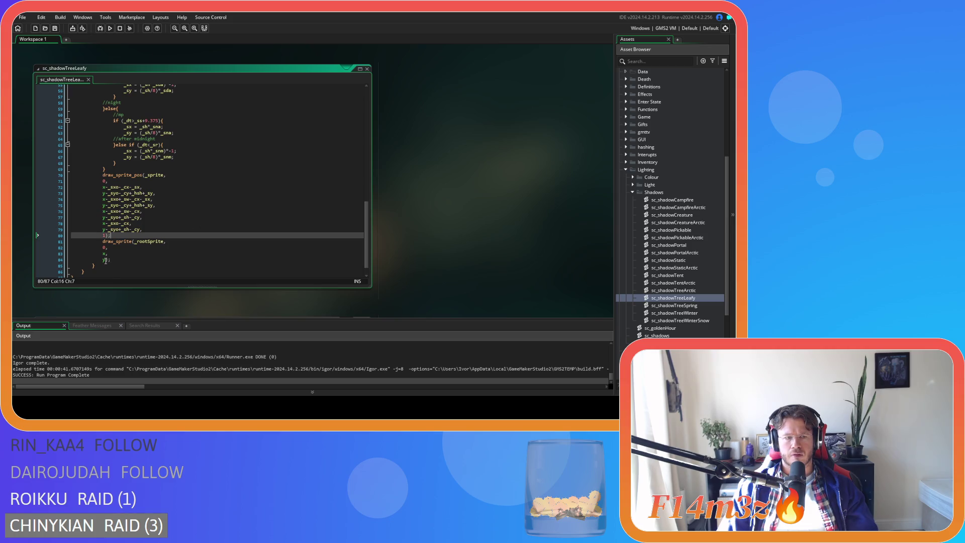
left_click(106, 254)
type("-_cx")
left_click(106, 260)
type("-_cy")
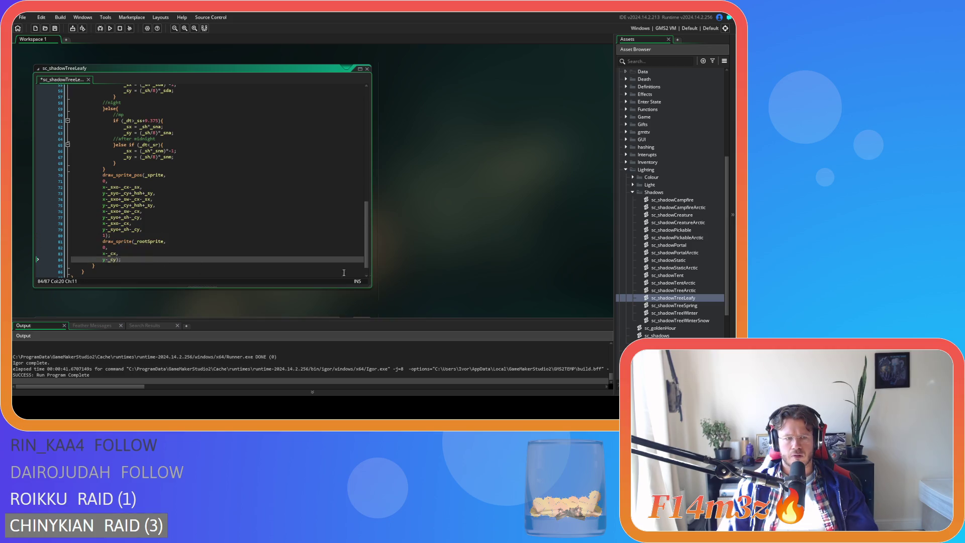
Step: Offset the _rootSprite draw in sc_shadowTreeSpring to x-_cx, y-_cy
double_click(689, 307)
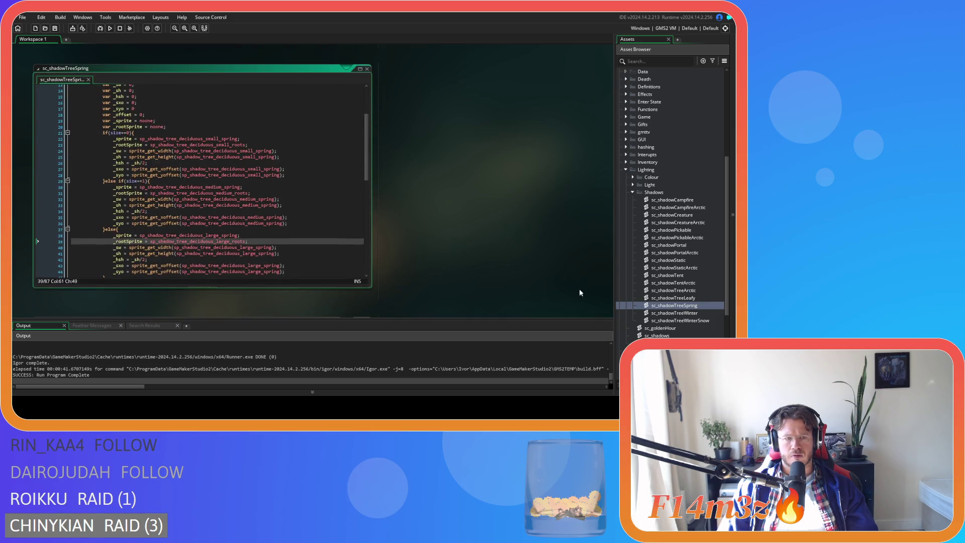
scroll(279, 222, "down", 5)
scroll(279, 223, "down", 3)
left_click(106, 239)
type("-_cx,")
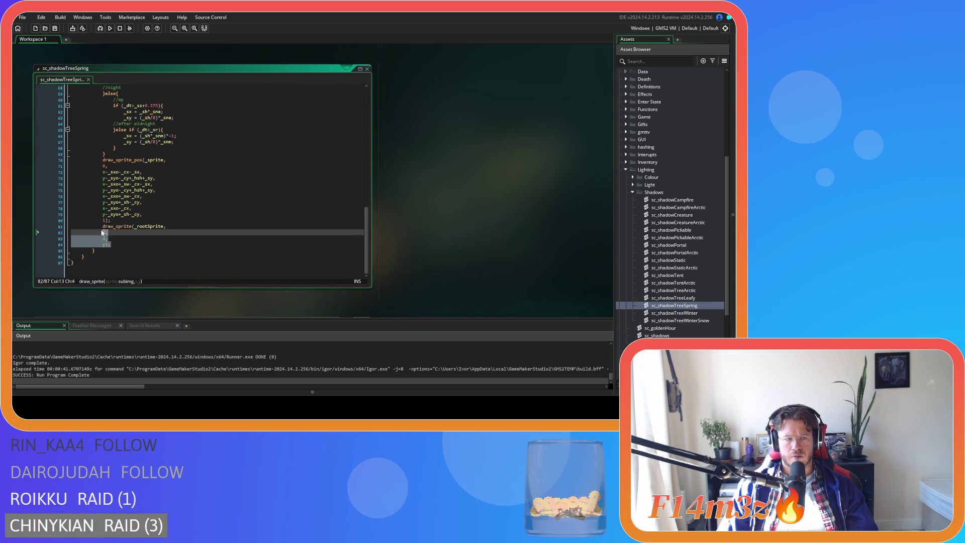
left_click(107, 244)
type("-_cy")
Step: Offset the _rootSprite draw in sc_shadowTreeWinter to x-_cx, y-_cy
double_click(694, 312)
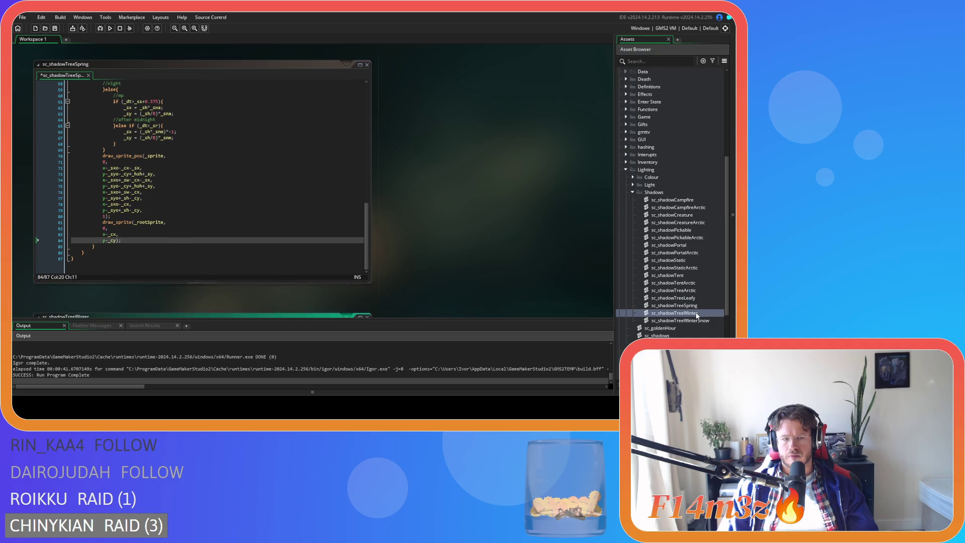
scroll(198, 212, "down", 10)
scroll(199, 212, "down", 4)
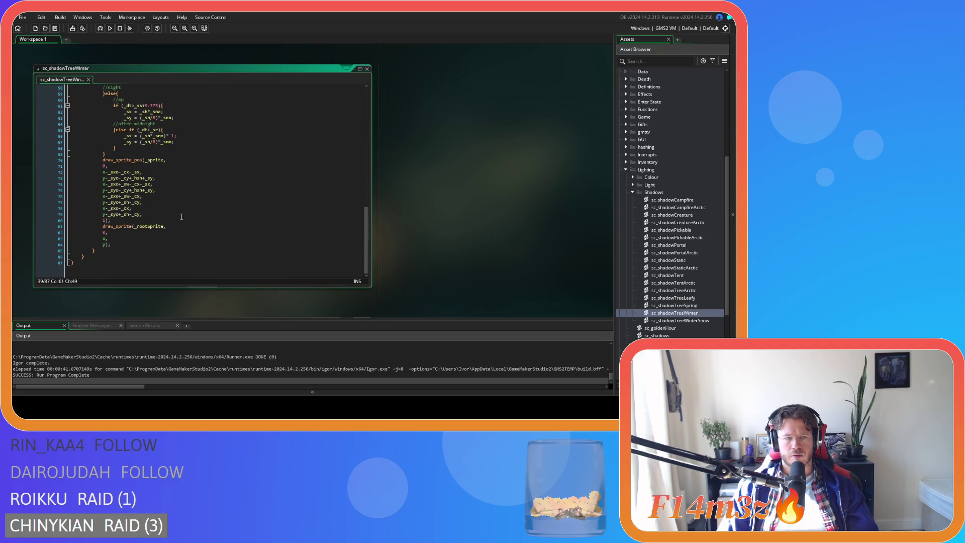
left_click(106, 238)
type("-_cx")
left_click(106, 245)
type("-_cy")
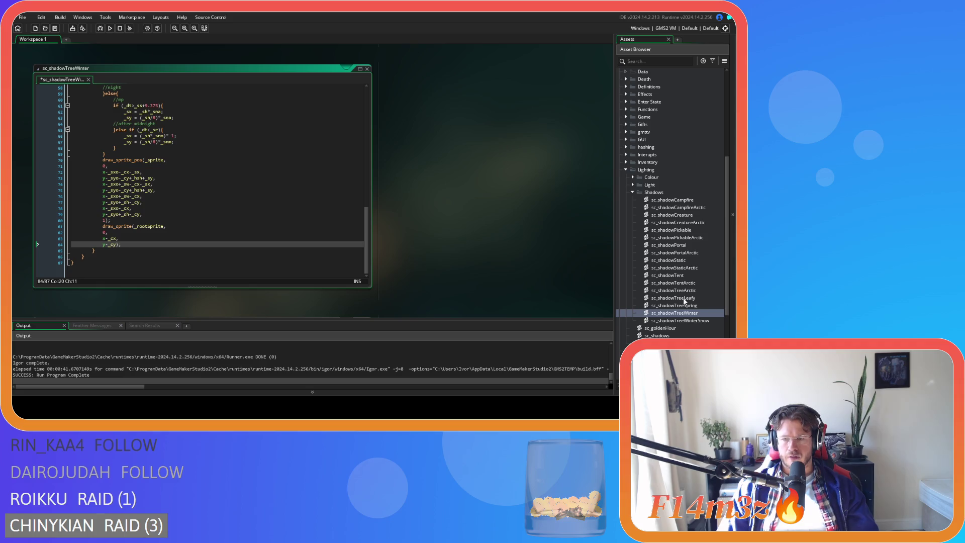
Step: Verify the _rootSprite call in sc_shadowTreeWinterSnow, then run the game with F5
double_click(693, 321)
left_click_drag(122, 281, 102, 262)
scroll(108, 235, "down", 2)
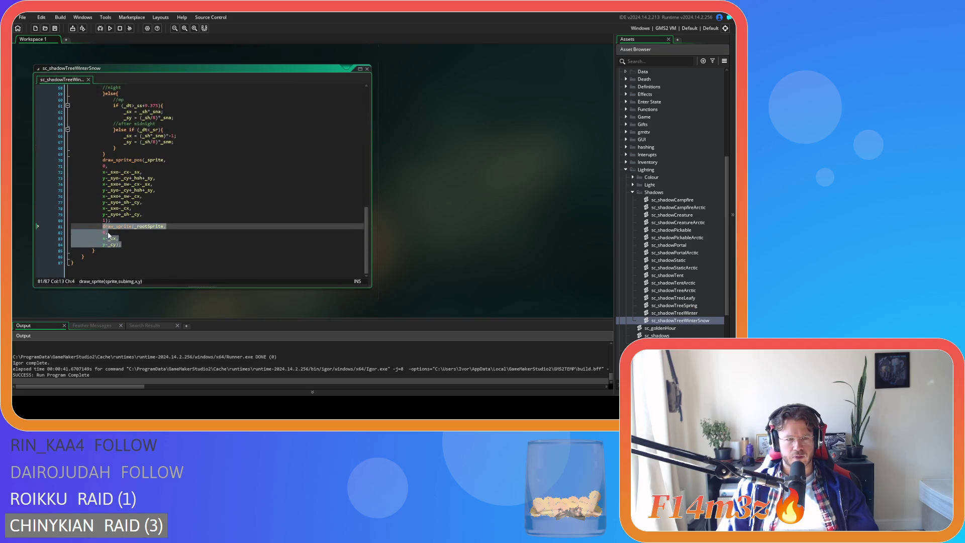
left_click(202, 247)
key("F5")
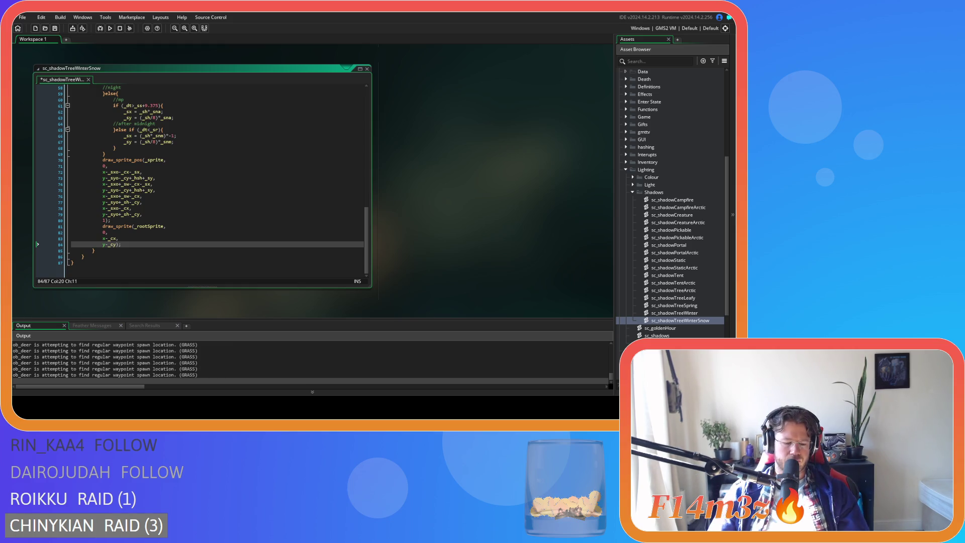
Step: Collapse the Shadows scripts folder and the Scripts folder in the Asset Browser
scroll(681, 236, "down", 5)
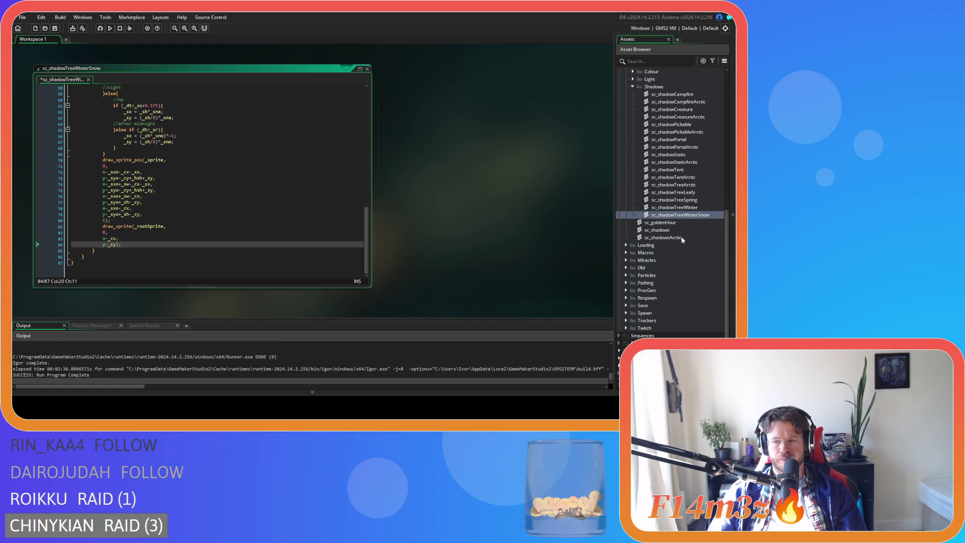
left_click(633, 87)
scroll(628, 141, "up", 7)
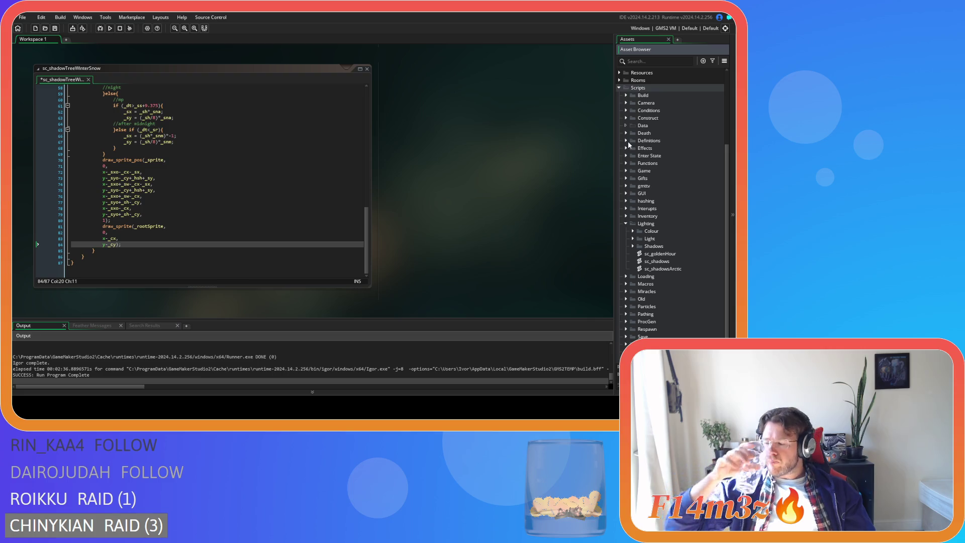
scroll(651, 220, "down", 2)
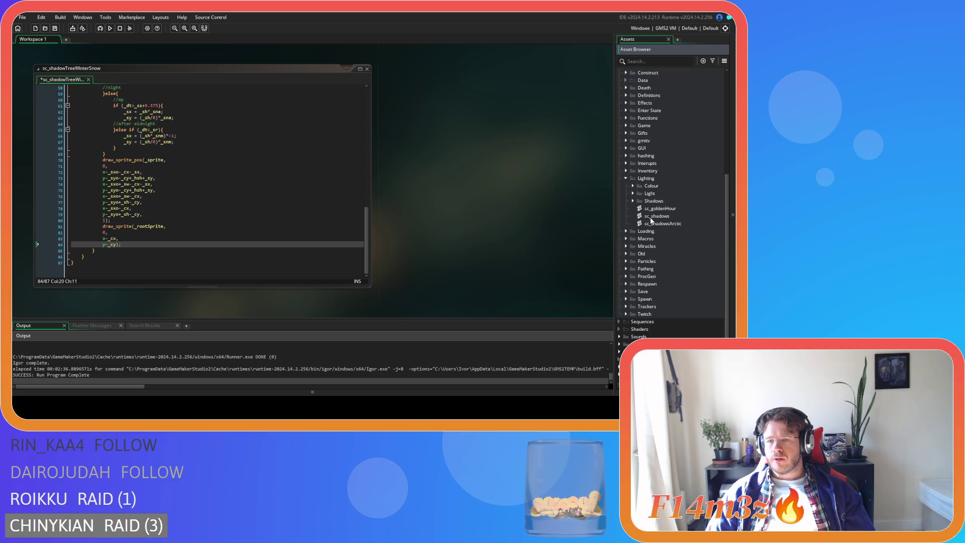
left_click(632, 201)
left_click(633, 202)
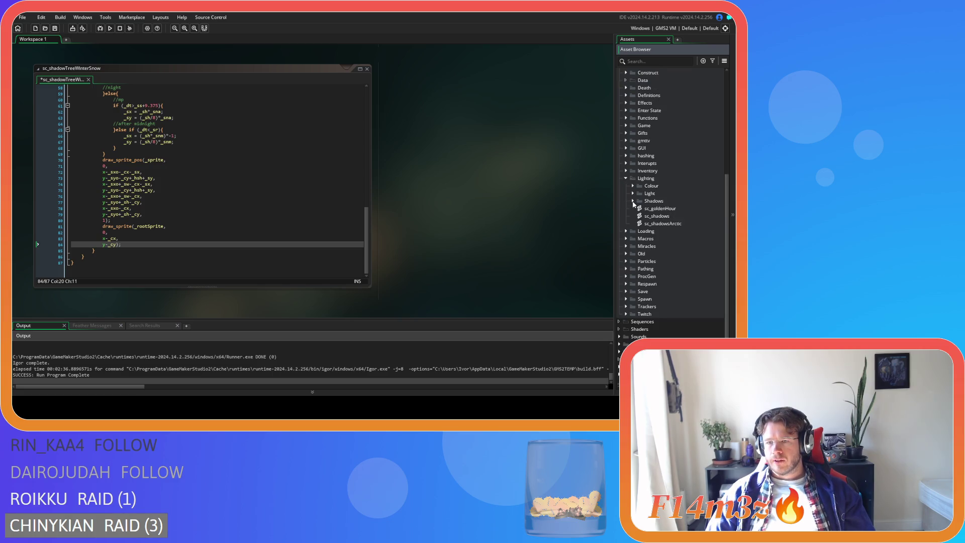
scroll(624, 181, "up", 4)
left_click(620, 168)
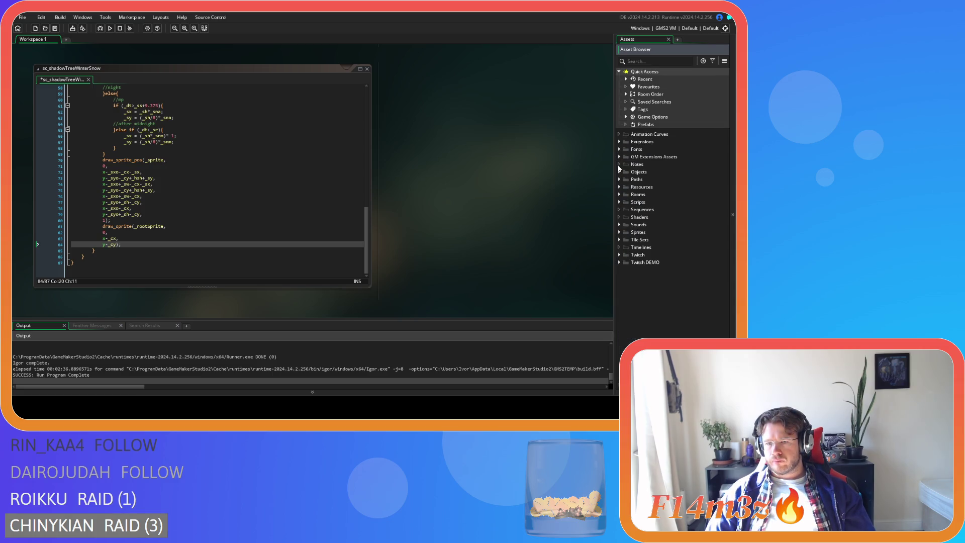
Step: Expand Sprites > Plants > Isometric > Deciduous and open sp_shadow_tree_deciduous_large_leafy
left_click(619, 232)
scroll(623, 232, "down", 1)
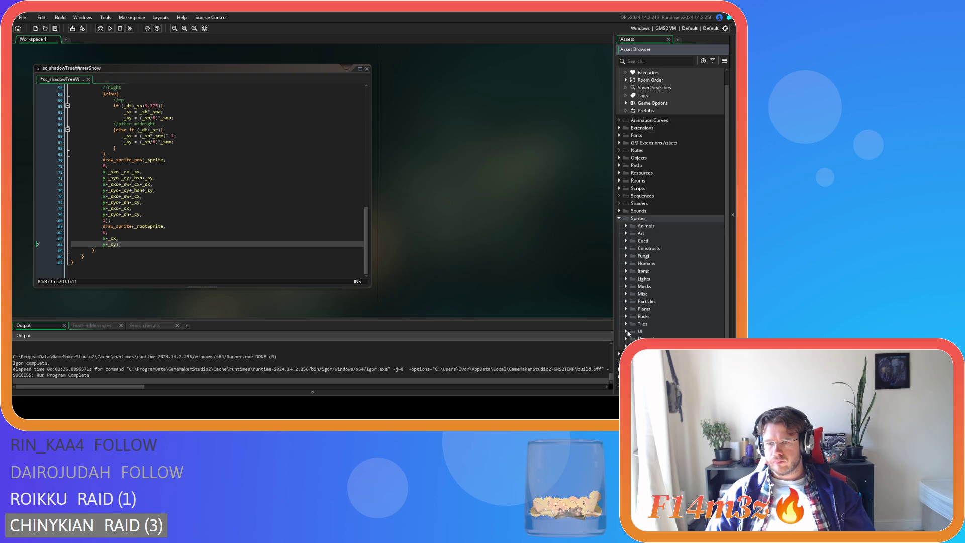
left_click(626, 309)
left_click(632, 324)
scroll(653, 325, "down", 3)
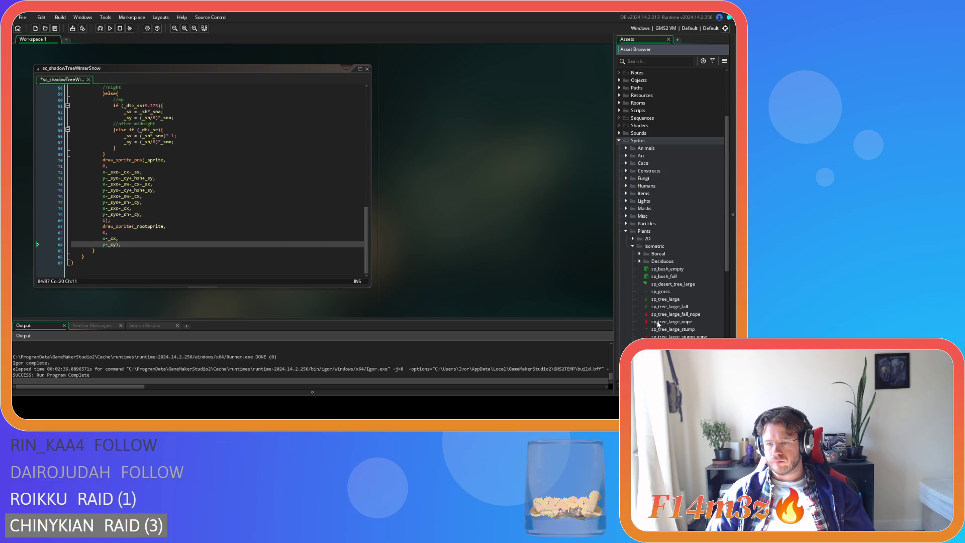
left_click(640, 261)
scroll(654, 267, "down", 2)
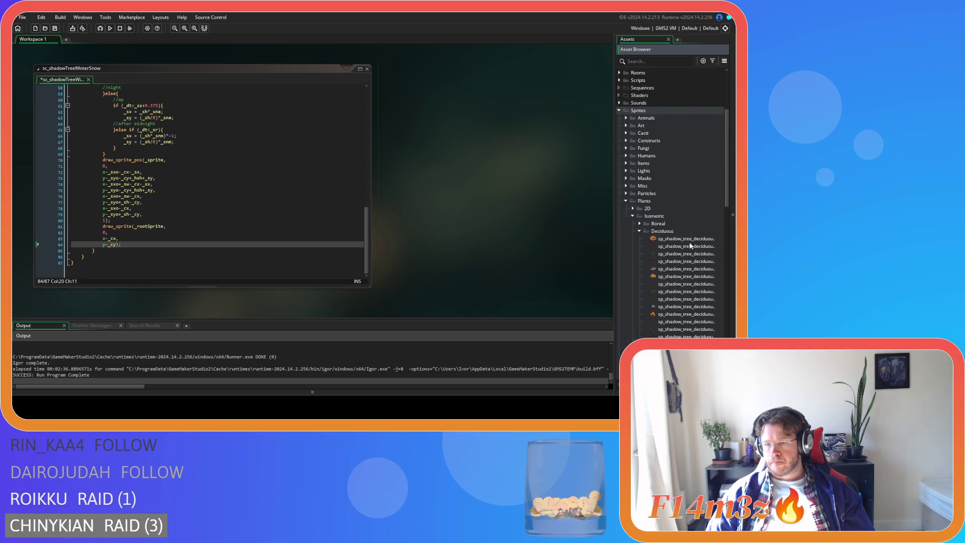
double_click(690, 239)
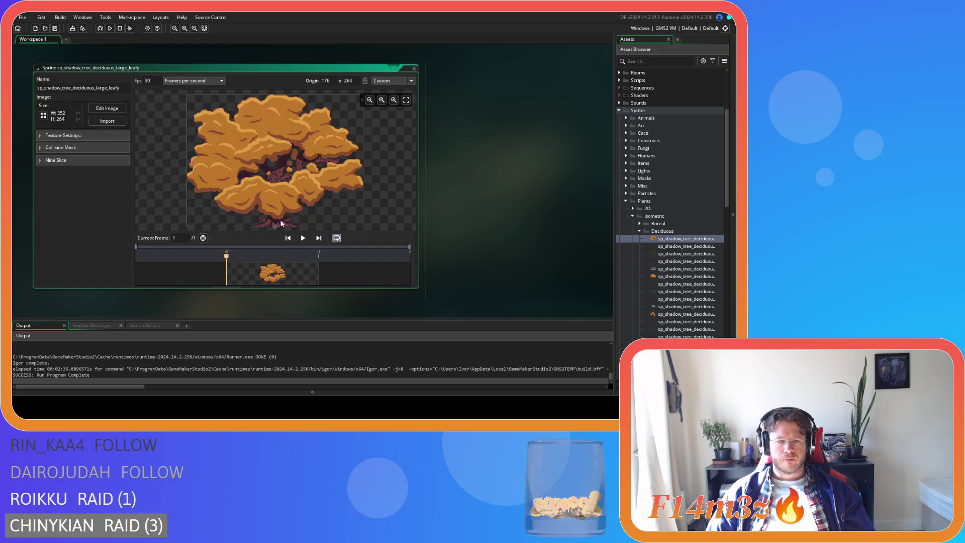
Step: Open the large leafy tree image for editing, zoom to the trunk base, and pick the Eraser
left_click(107, 108)
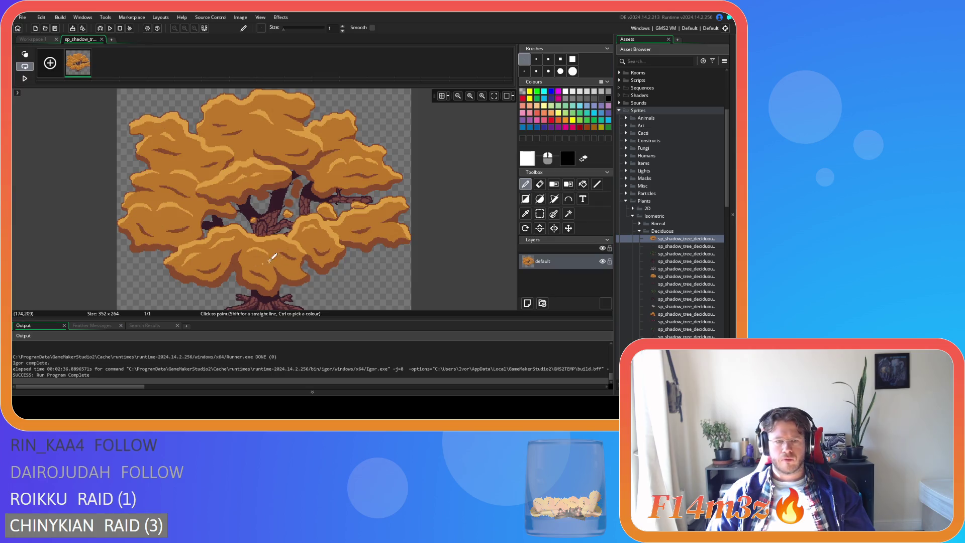
scroll(274, 242, "down", 3)
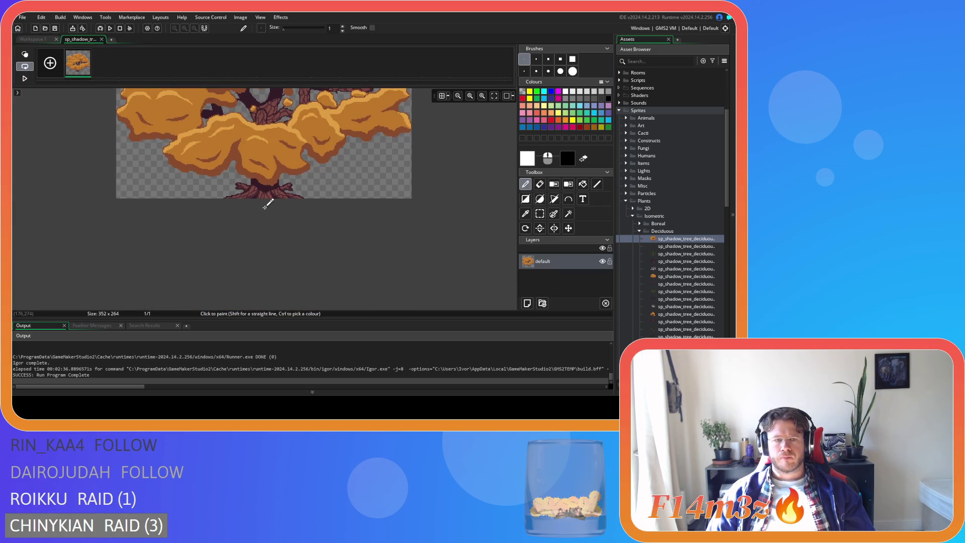
scroll(262, 196, "up", 2)
scroll(256, 177, "up", 2)
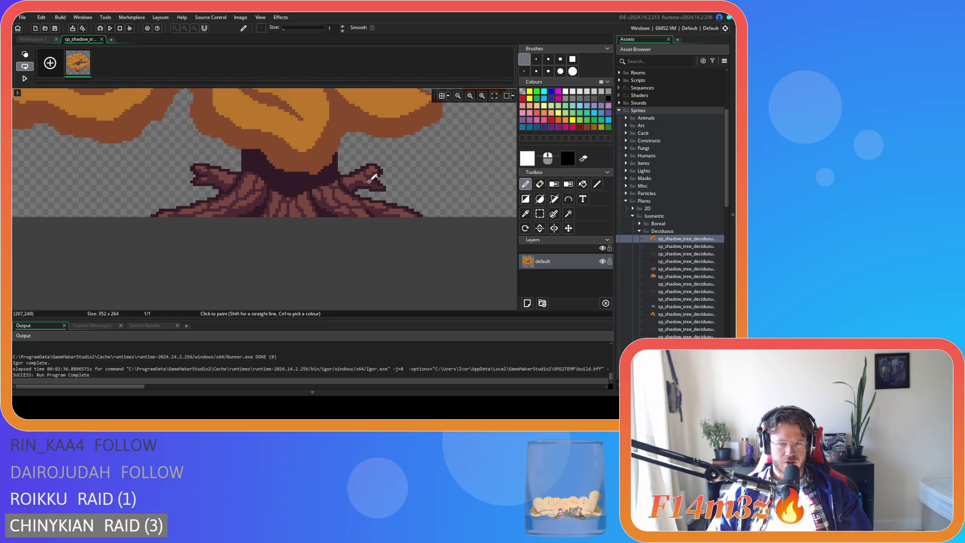
scroll(199, 174, "up", 1)
scroll(199, 178, "down", 1)
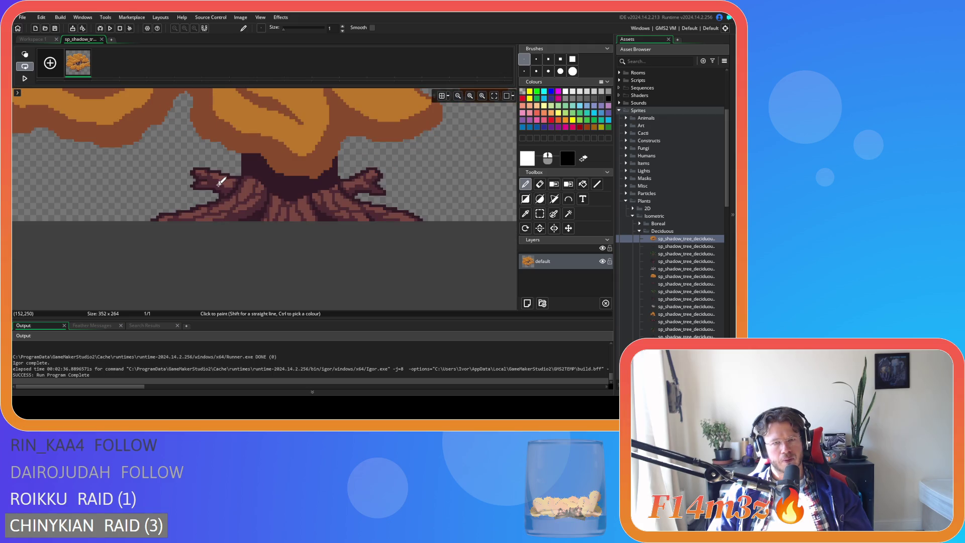
scroll(203, 178, "up", 2)
key("e")
Step: Erase the left and right branch tips and stray pixels at the trunk base, then close the editor
mouse_move(196, 181)
left_mouse_down()
mouse_move(188, 179)
mouse_move(183, 201)
mouse_move(216, 152)
mouse_move(215, 168)
mouse_move(187, 189)
mouse_move(229, 194)
left_mouse_up()
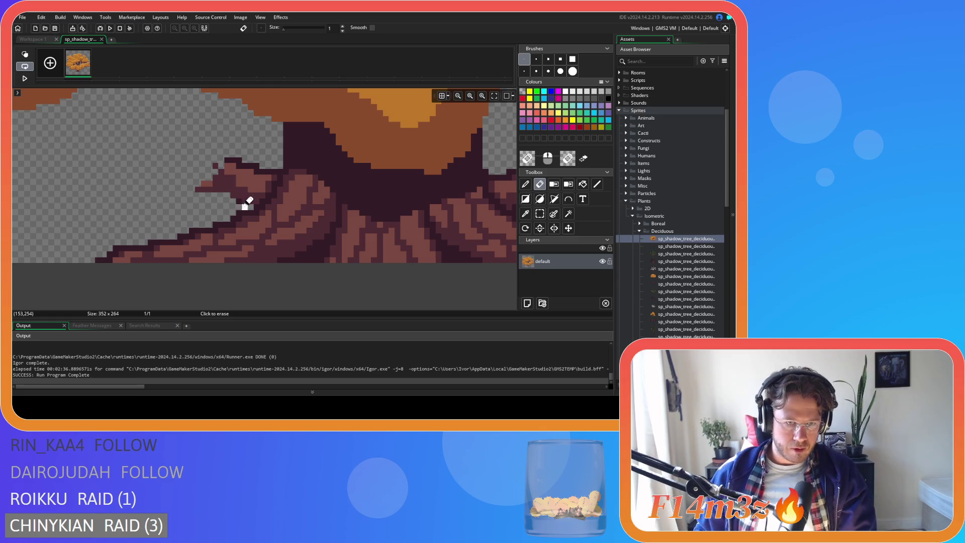
left_click_drag(244, 199, 201, 190)
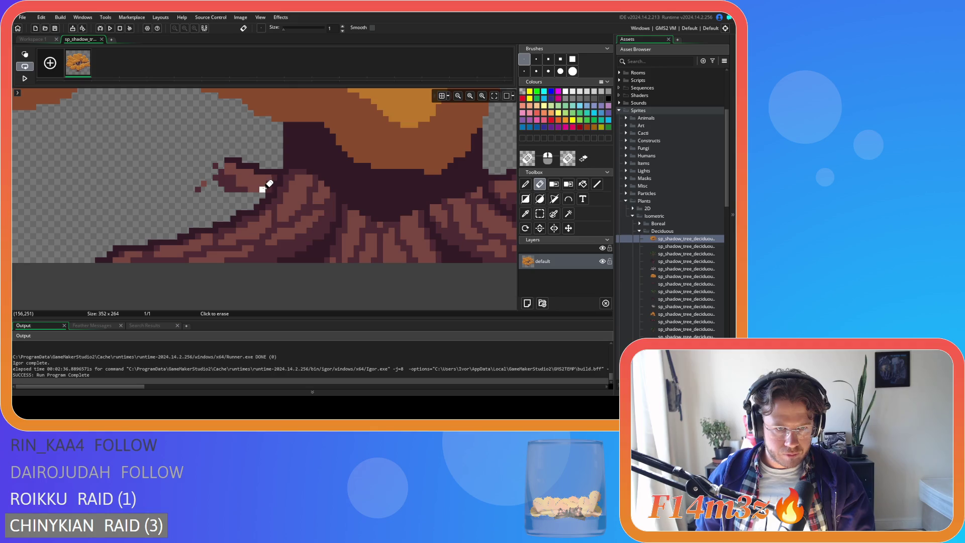
left_click(198, 189)
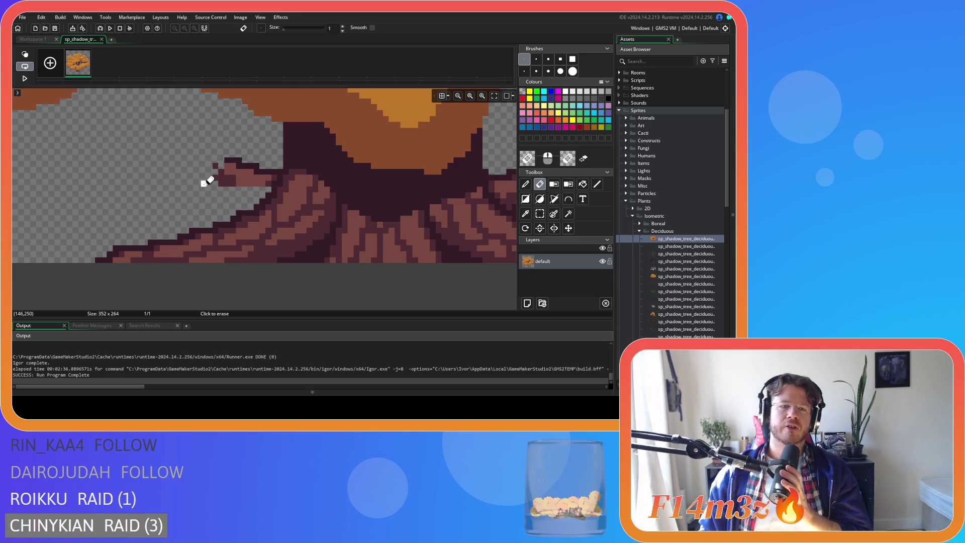
left_click_drag(269, 182, 176, 179)
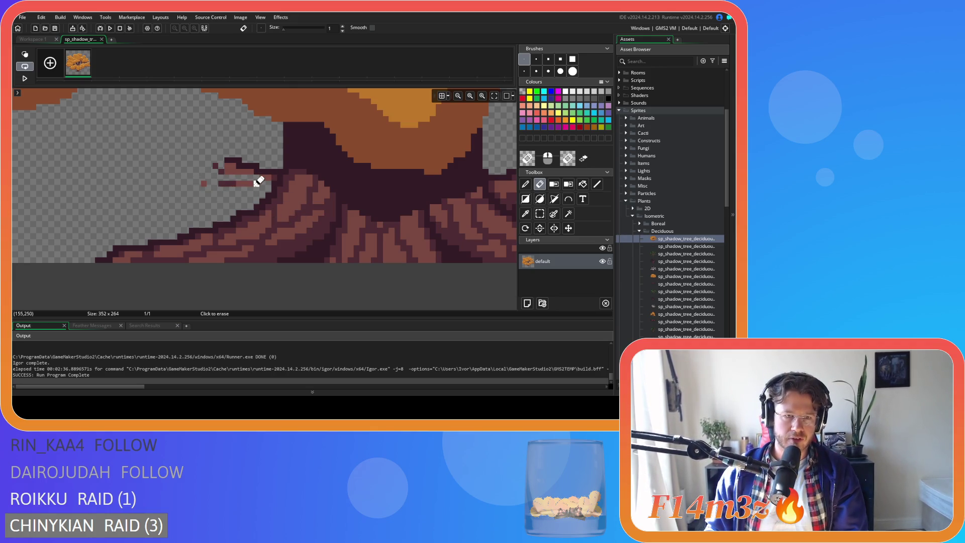
mouse_move(268, 178)
left_mouse_down()
mouse_move(196, 173)
mouse_move(274, 172)
mouse_move(222, 161)
mouse_move(257, 166)
left_mouse_up()
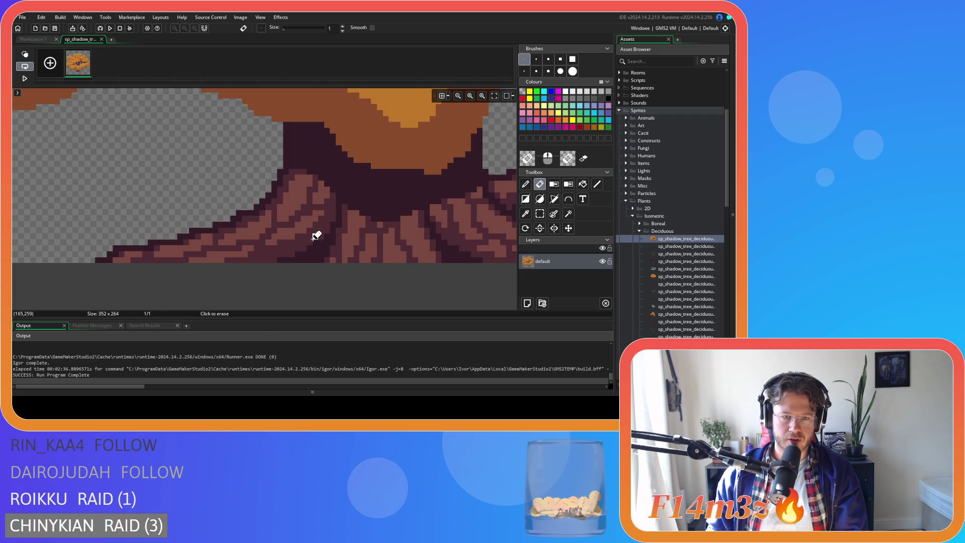
scroll(319, 231, "right", 5)
mouse_move(262, 200)
left_mouse_down()
mouse_move(324, 200)
mouse_move(327, 176)
mouse_move(315, 186)
mouse_move(302, 157)
mouse_move(300, 182)
mouse_move(328, 194)
left_mouse_up()
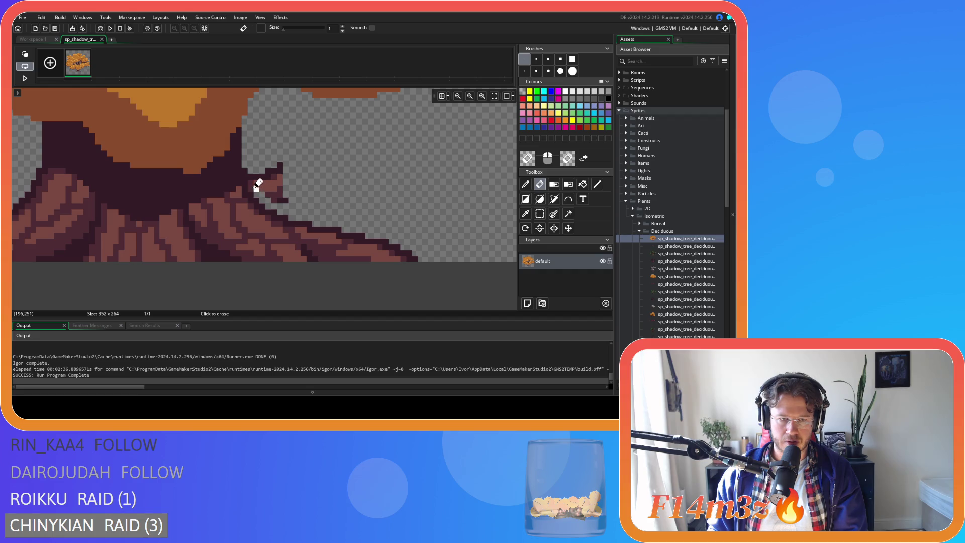
mouse_move(250, 176)
left_mouse_down()
mouse_move(268, 194)
mouse_move(276, 194)
mouse_move(272, 179)
left_mouse_up()
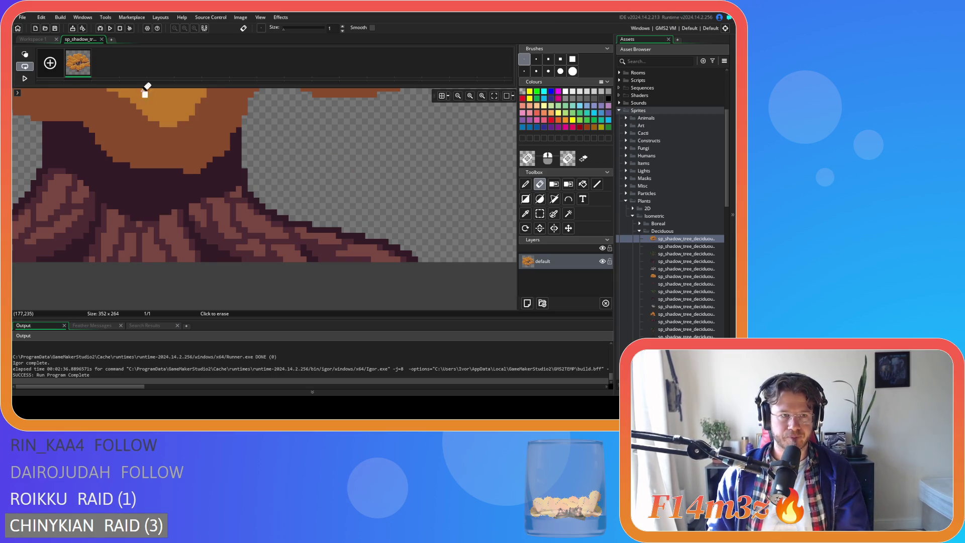
left_click(101, 39)
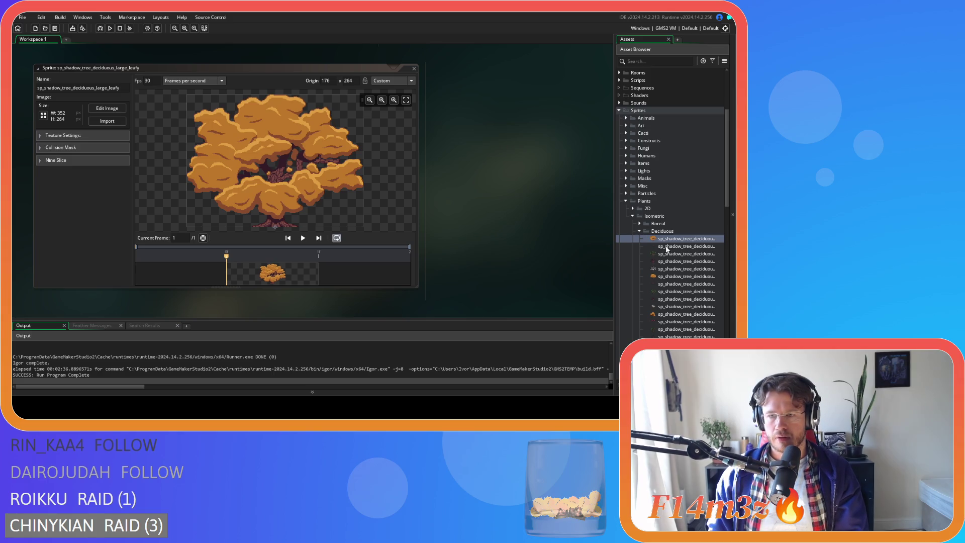
Step: Glance at the large deciduous roots sprite, then open the large spring tree image for editing
double_click(681, 248)
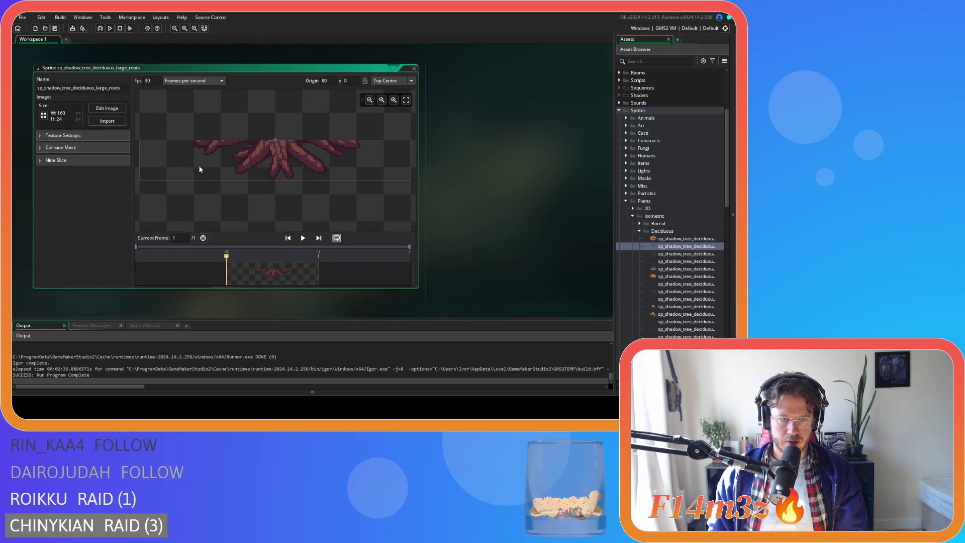
left_click(415, 69)
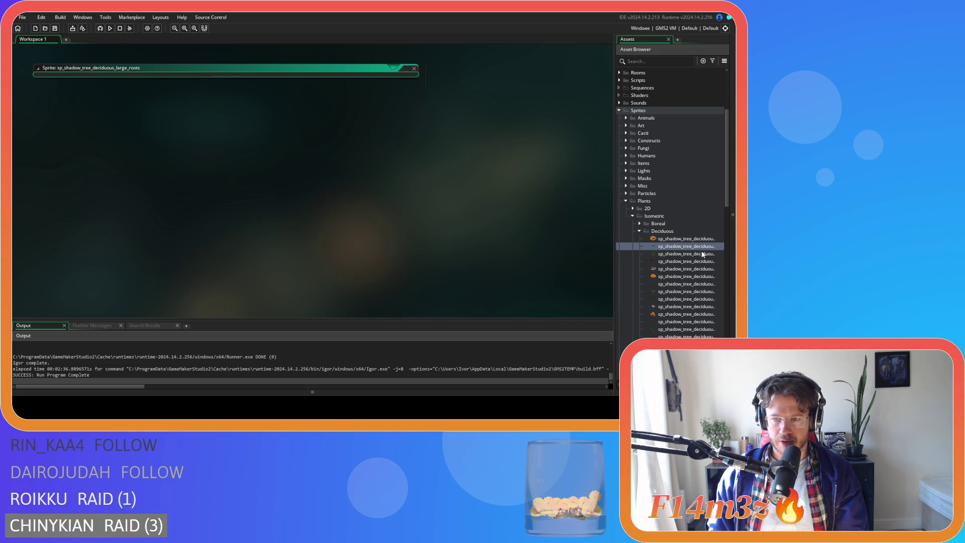
double_click(684, 254)
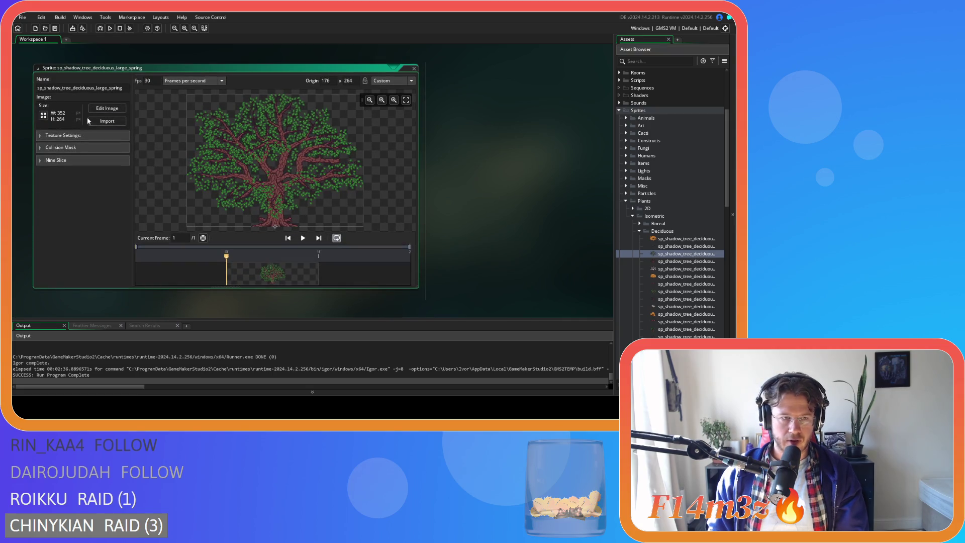
left_click(107, 108)
Step: With the Eraser, remove the right branch tip from the spring tree's trunk base
scroll(261, 272, "up", 5)
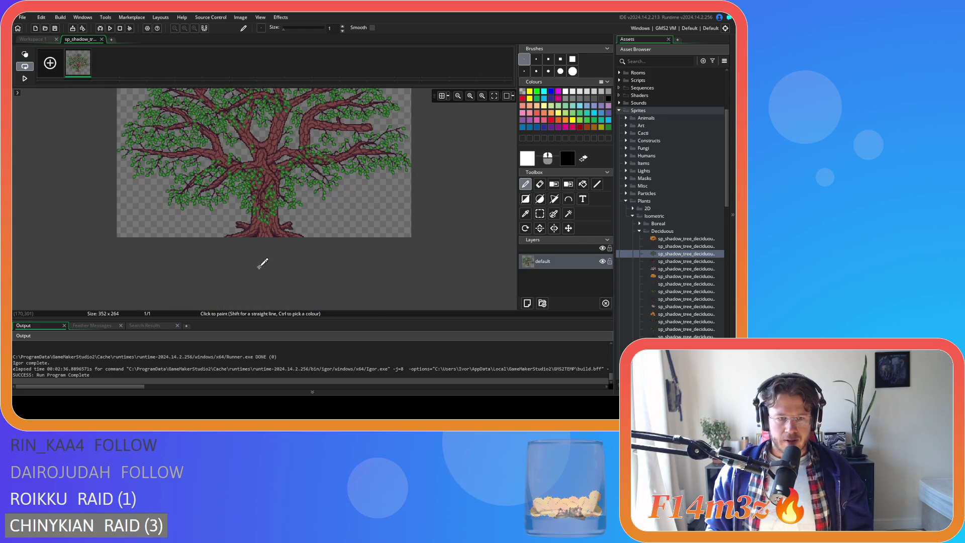
key("e")
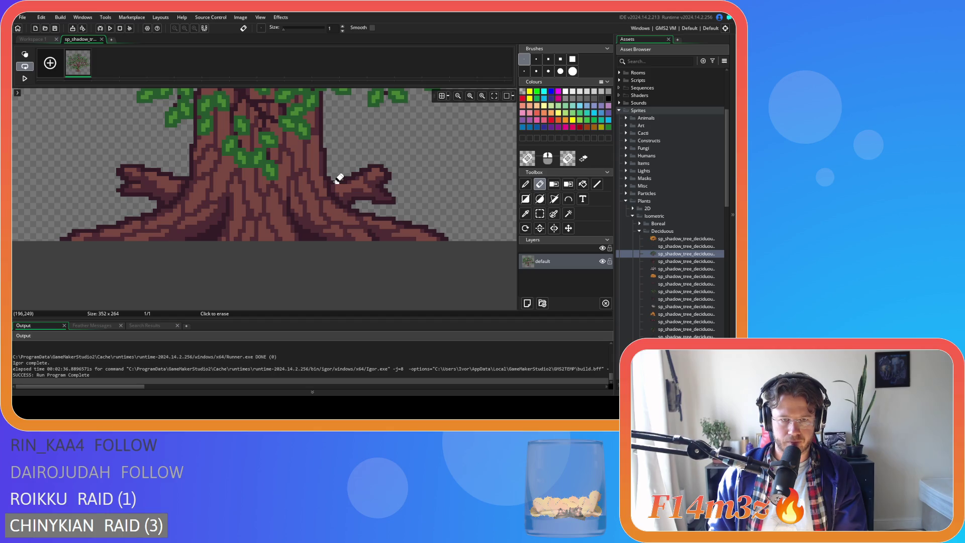
mouse_move(345, 176)
left_mouse_down()
mouse_move(383, 172)
mouse_move(367, 165)
mouse_move(399, 198)
mouse_move(372, 189)
mouse_move(384, 183)
left_mouse_up()
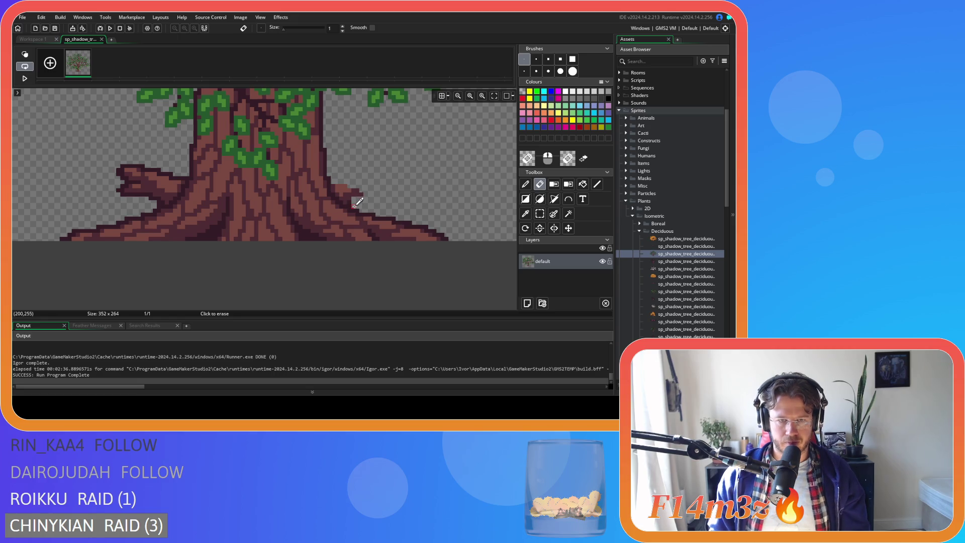
scroll(358, 202, "up", 3)
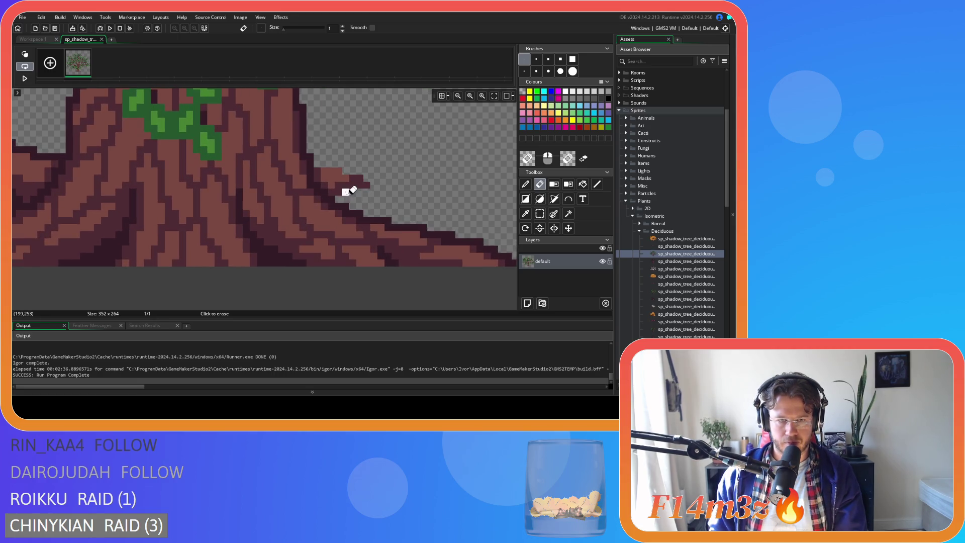
mouse_move(340, 190)
left_mouse_down()
mouse_move(368, 183)
mouse_move(319, 170)
mouse_move(334, 171)
left_mouse_up()
left_click(325, 171)
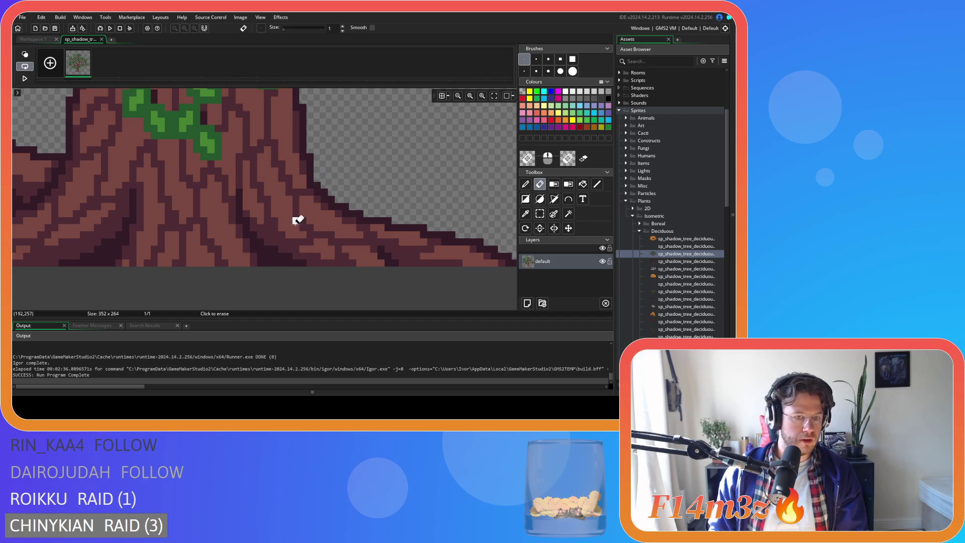
Step: Erase the left branch's outer edge pixels and close the spring tree image editor
scroll(96, 194, "up", 2)
scroll(96, 194, "left", 4)
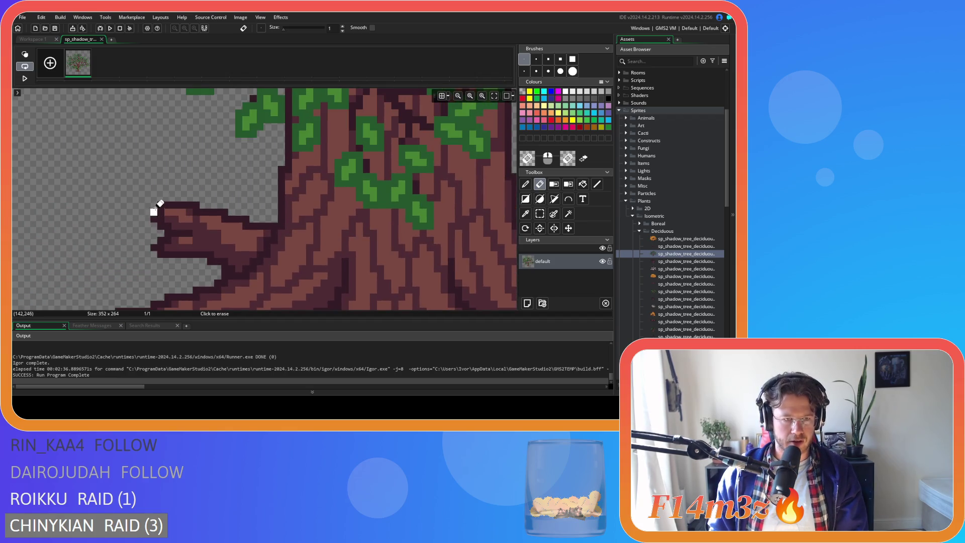
mouse_move(161, 201)
left_mouse_down()
mouse_move(173, 205)
mouse_move(167, 252)
mouse_move(224, 260)
mouse_move(203, 259)
mouse_move(183, 218)
mouse_move(196, 207)
mouse_move(254, 226)
mouse_move(185, 222)
mouse_move(225, 219)
mouse_move(203, 230)
mouse_move(259, 240)
mouse_move(231, 242)
mouse_move(248, 252)
mouse_move(211, 253)
mouse_move(230, 267)
left_mouse_up()
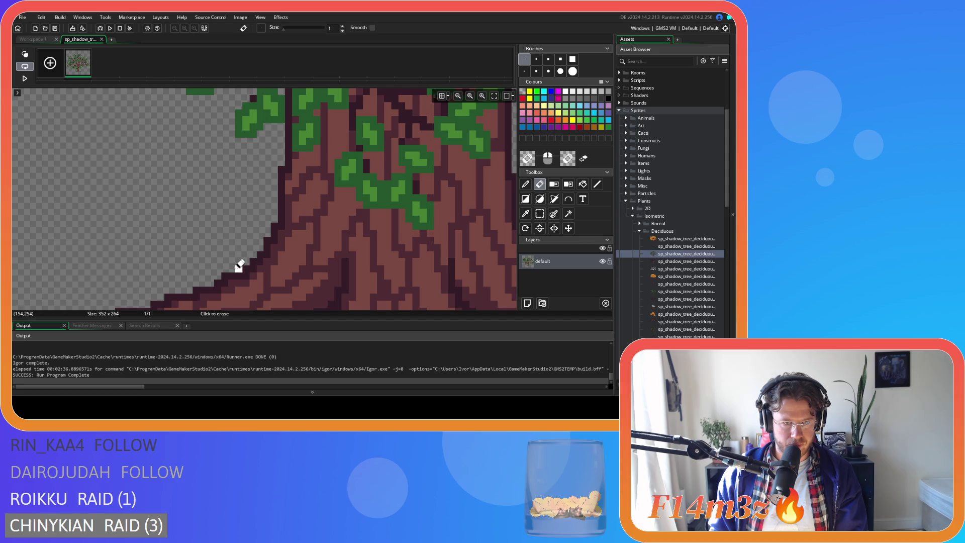
scroll(390, 257, "down", 1)
scroll(354, 221, "up", 2)
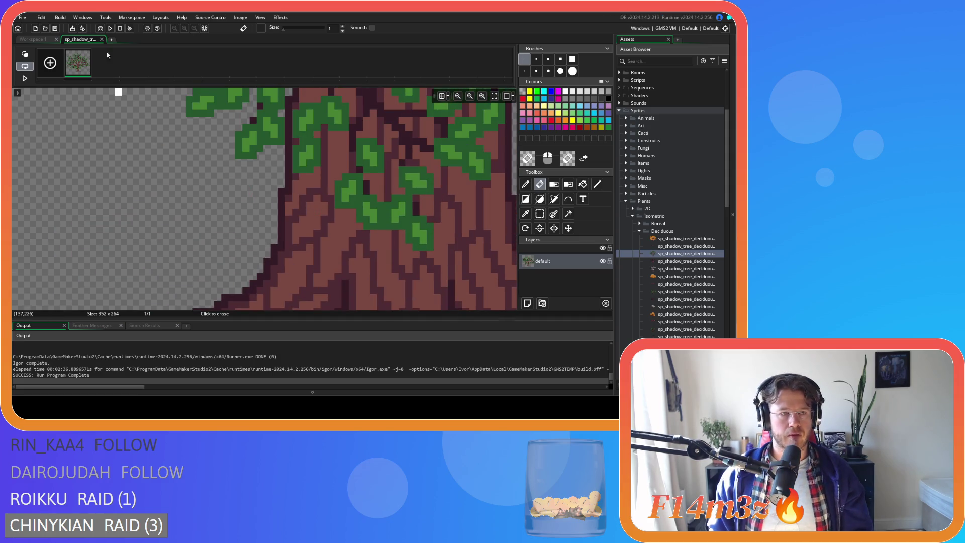
key("ctrl+w")
left_click(672, 262)
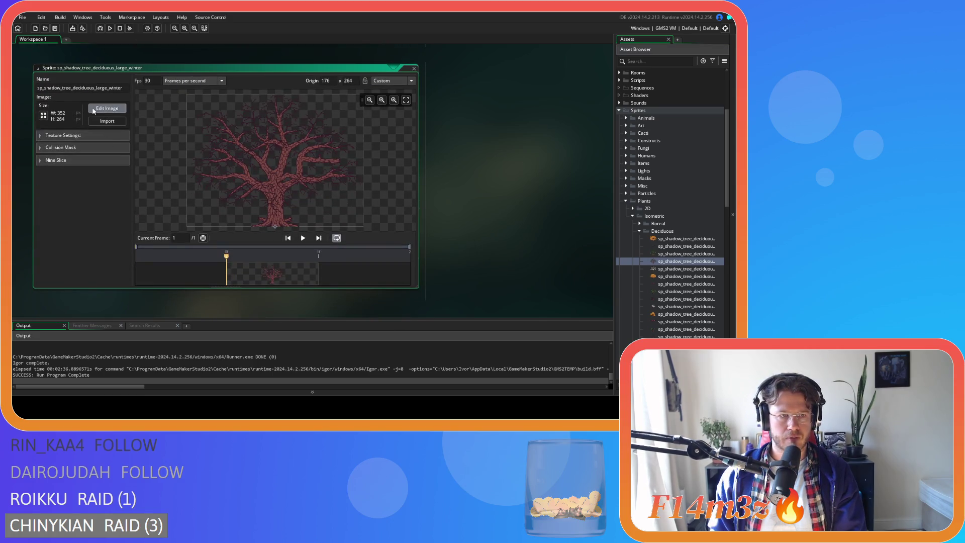
Step: Erase the lower right and left side branches from the large winter tree's trunk base, then close the editor
left_click(93, 111)
scroll(281, 272, "up", 4)
scroll(310, 258, "down", 1)
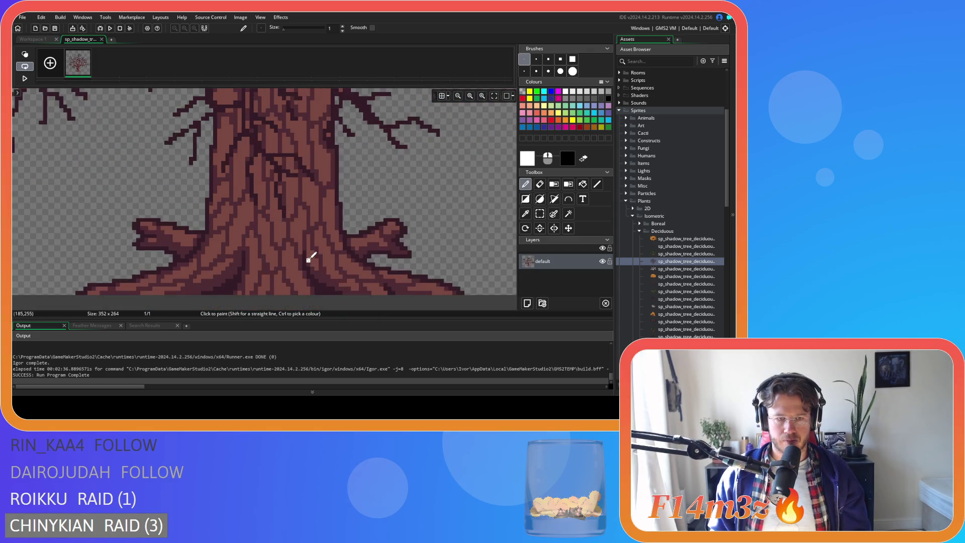
scroll(315, 203, "up", 3)
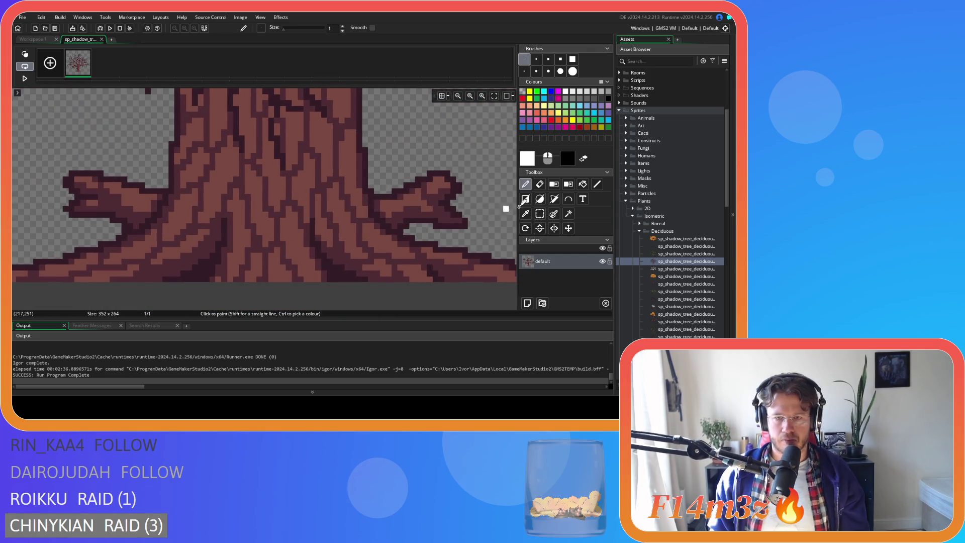
left_click(539, 185)
mouse_move(400, 226)
left_mouse_down()
mouse_move(463, 216)
mouse_move(401, 220)
mouse_move(443, 205)
mouse_move(400, 207)
left_mouse_up()
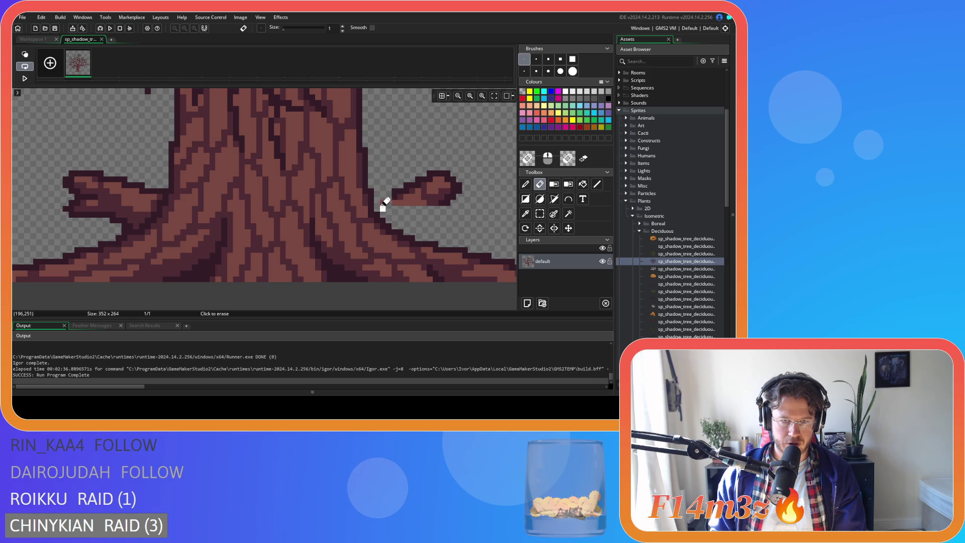
mouse_move(394, 203)
left_mouse_down()
mouse_move(435, 204)
mouse_move(449, 189)
mouse_move(390, 190)
mouse_move(472, 179)
mouse_move(421, 171)
left_mouse_up()
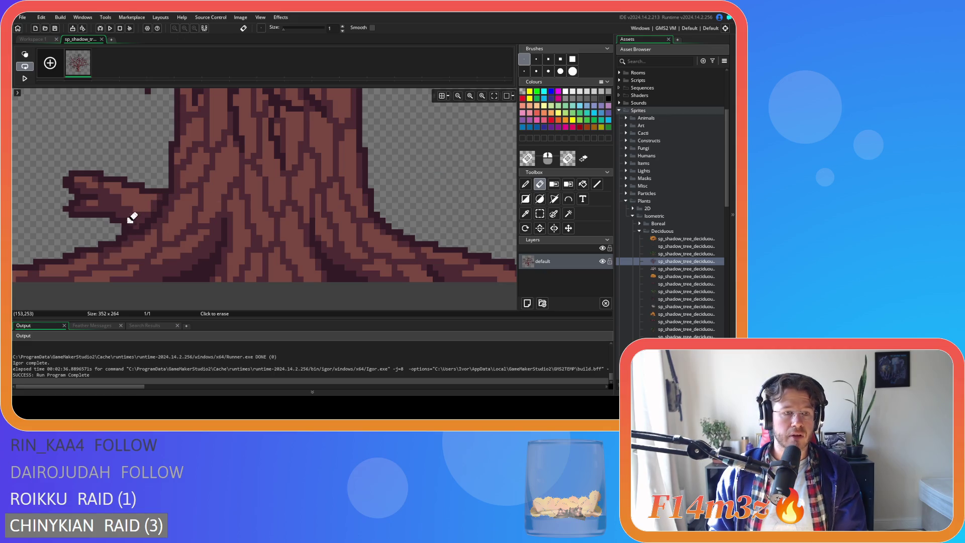
mouse_move(125, 218)
left_mouse_down()
mouse_move(74, 213)
mouse_move(127, 209)
mouse_move(62, 203)
mouse_move(125, 209)
mouse_move(97, 198)
mouse_move(82, 176)
mouse_move(65, 186)
mouse_move(97, 167)
mouse_move(101, 190)
mouse_move(131, 190)
left_mouse_up()
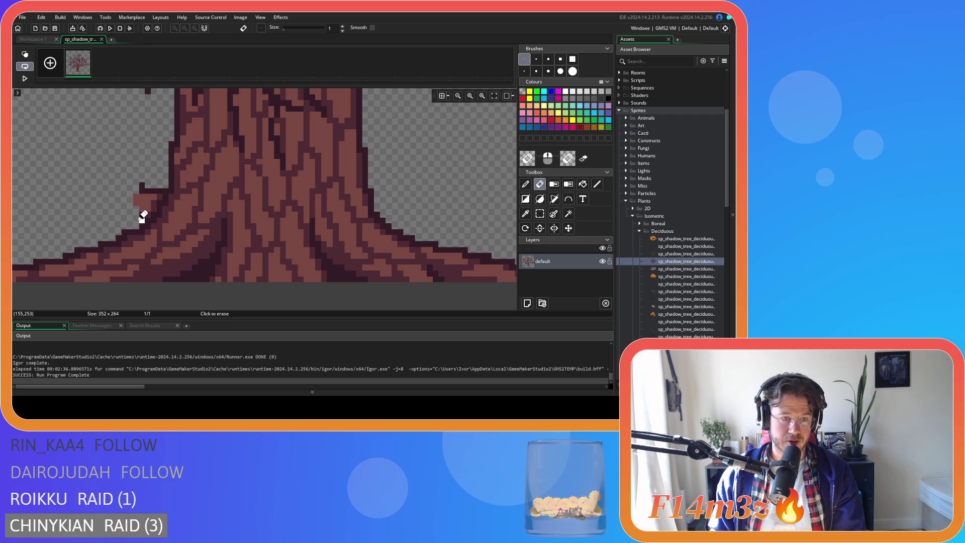
left_click_drag(141, 191, 142, 191)
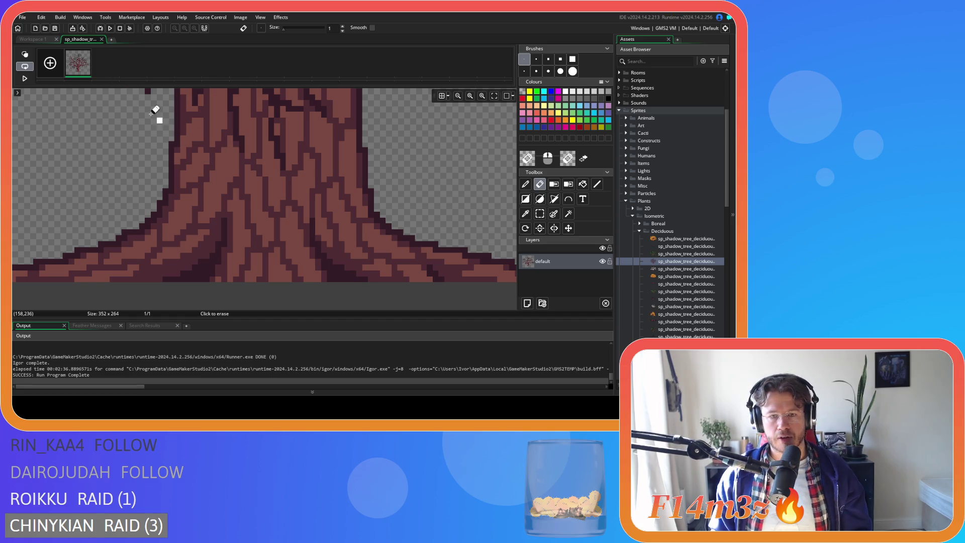
left_click(102, 40)
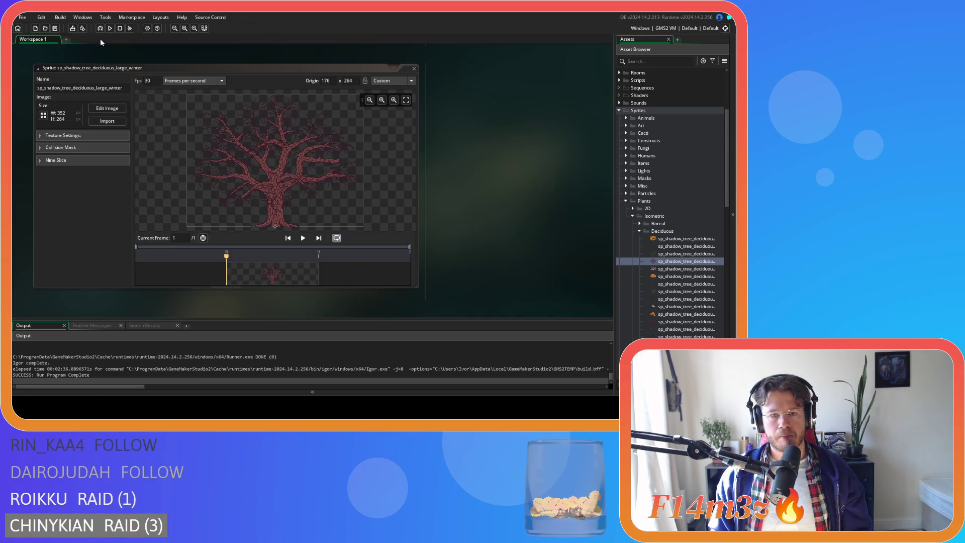
Step: Open the large winter-snow tree image with the Eraser and remove its right trunk branch
double_click(673, 269)
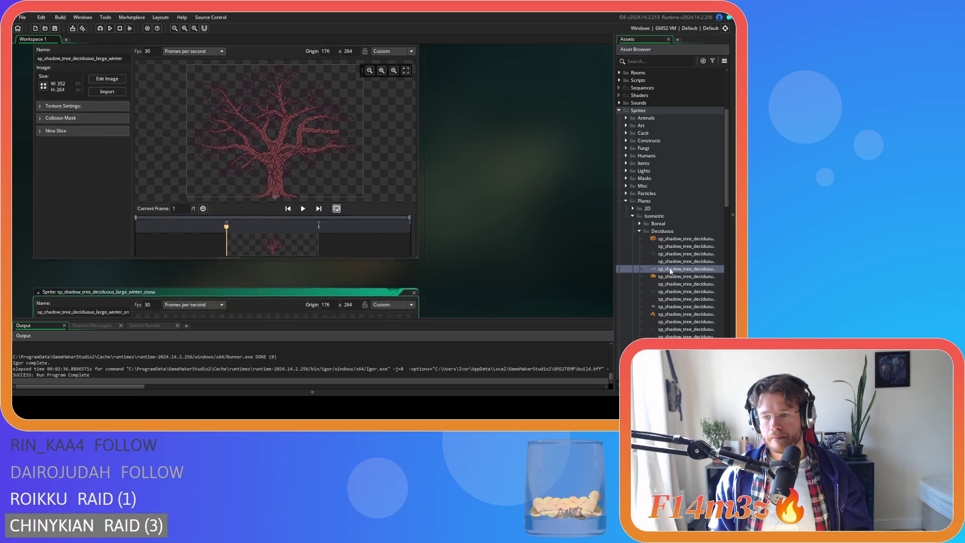
left_click(107, 108)
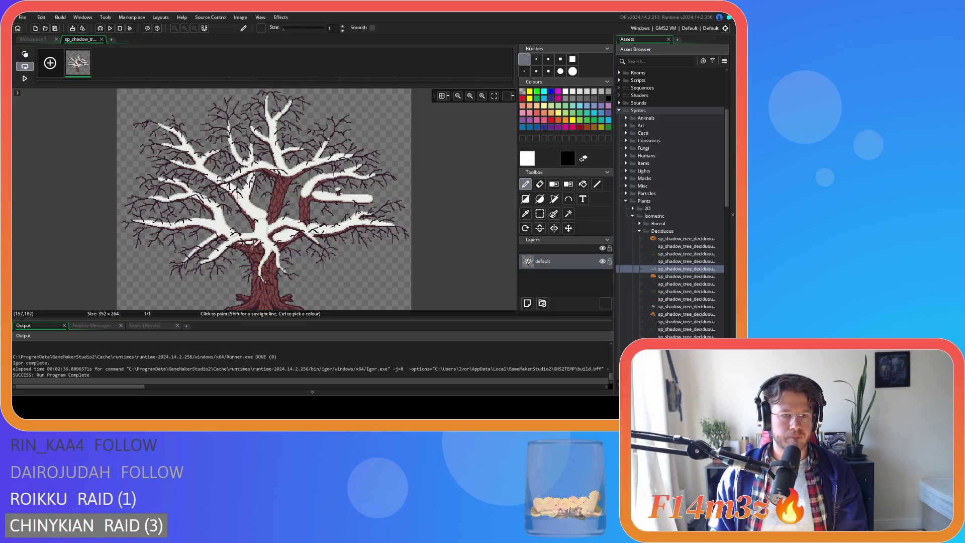
scroll(275, 186, "up", 3)
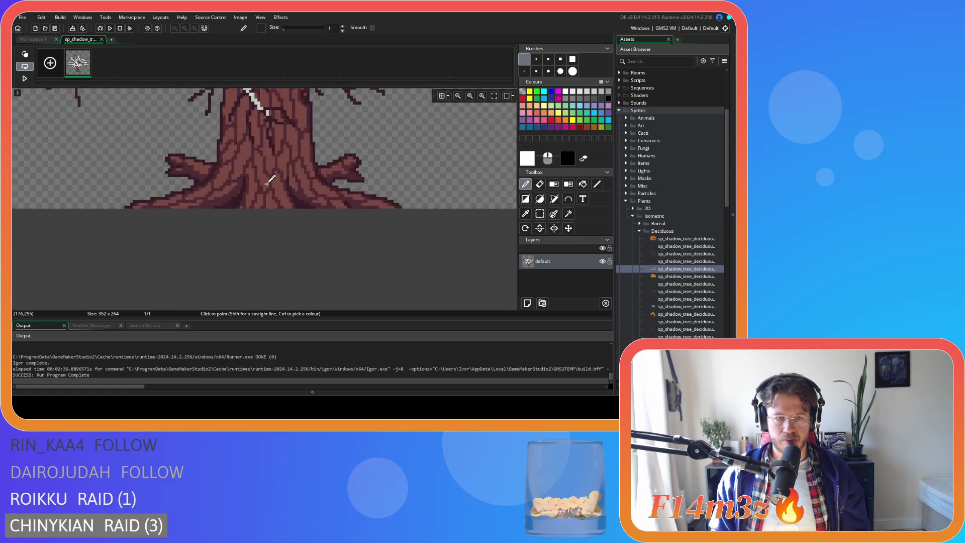
left_click(542, 187)
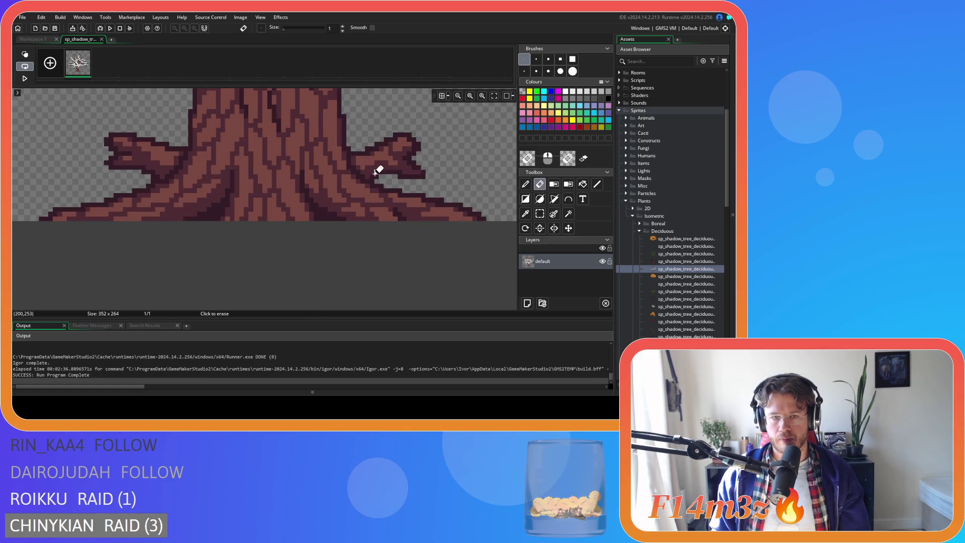
scroll(376, 175, "up", 3)
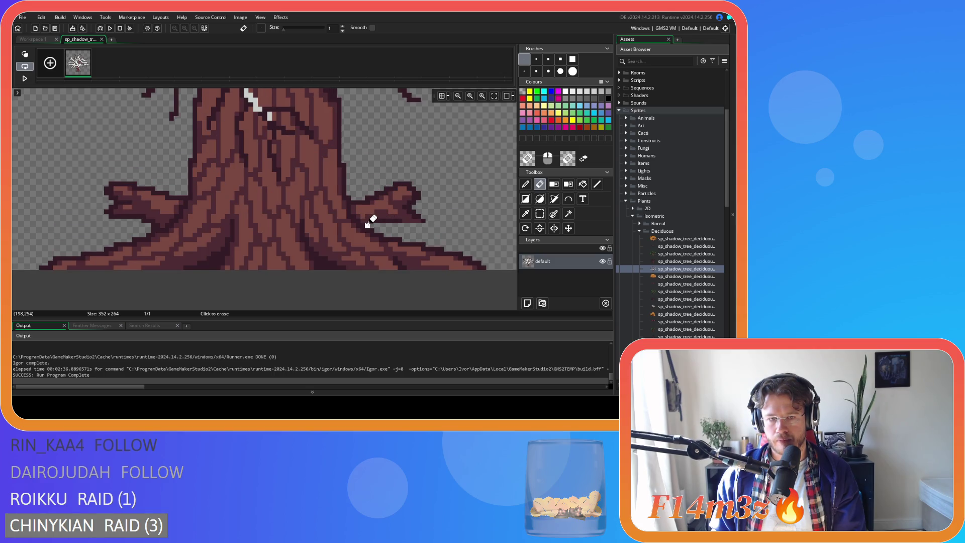
left_click_drag(368, 219, 438, 219)
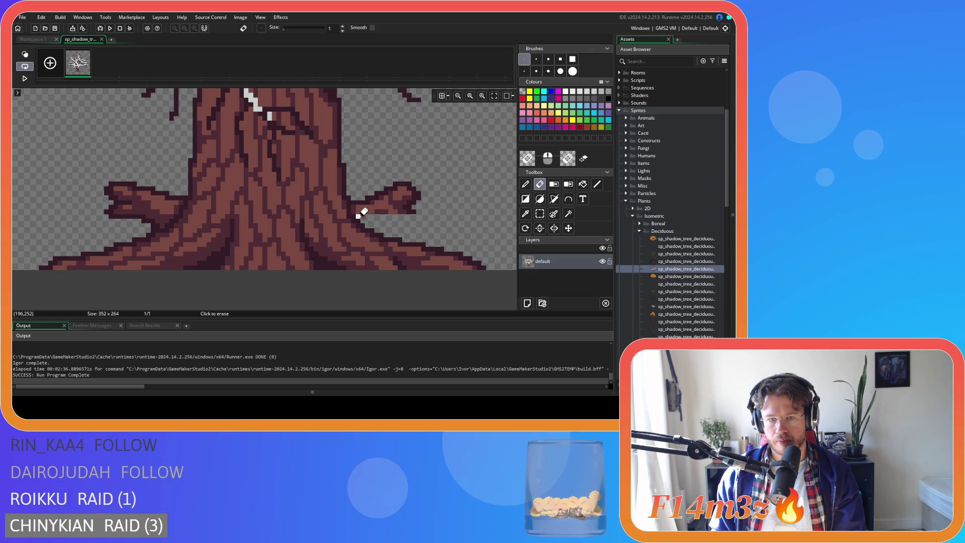
left_click_drag(354, 212, 437, 211)
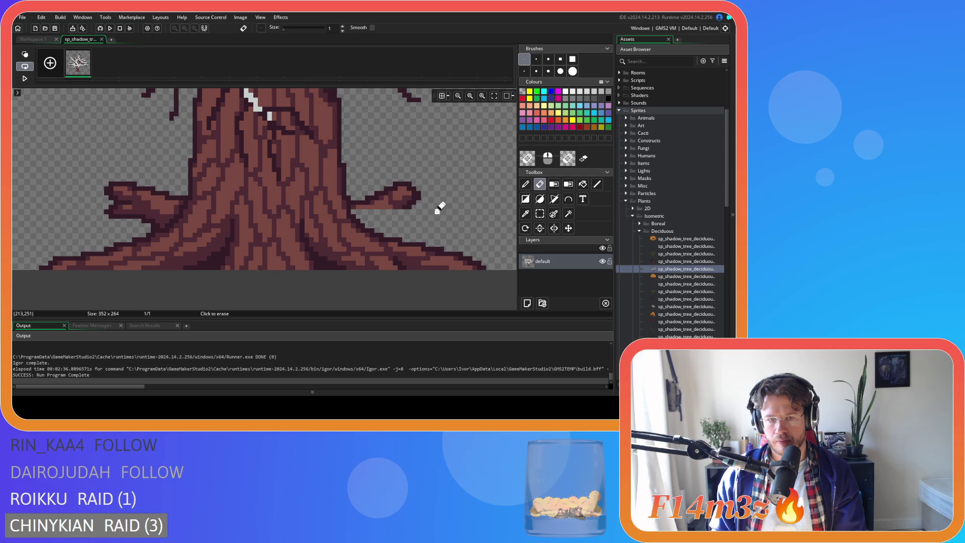
mouse_move(358, 205)
left_mouse_down()
mouse_move(406, 205)
mouse_move(377, 202)
mouse_move(379, 187)
mouse_move(432, 190)
mouse_move(385, 186)
mouse_move(418, 184)
left_mouse_up()
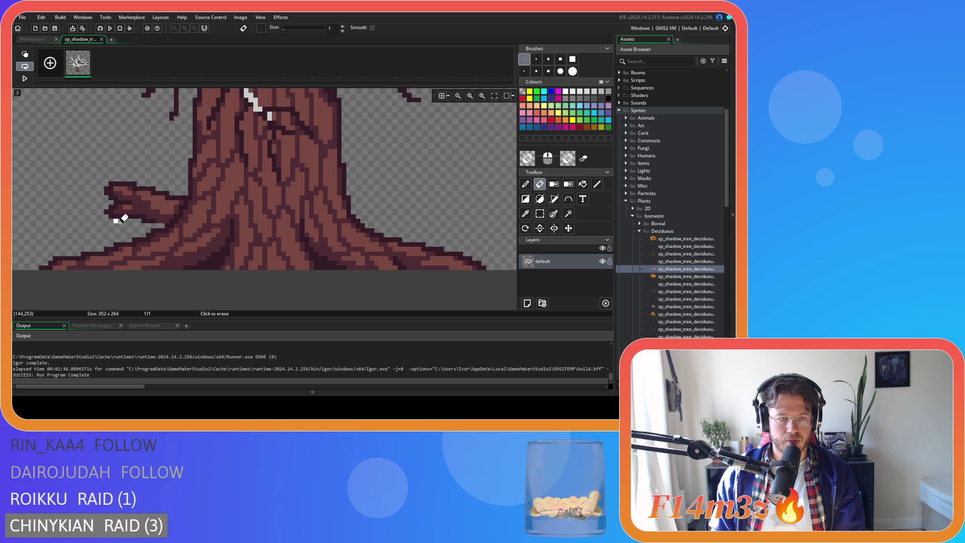
Step: Erase the winter-snow tree's left trunk branch completely, then close the image editor
left_click_drag(167, 220, 111, 220)
left_click_drag(171, 215, 97, 216)
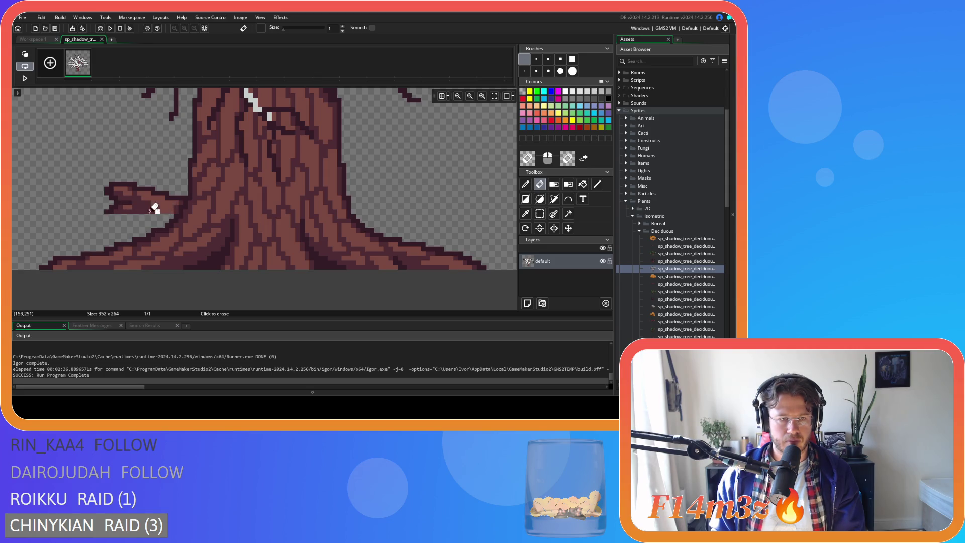
scroll(162, 210, "down", 2)
scroll(160, 210, "up", 4)
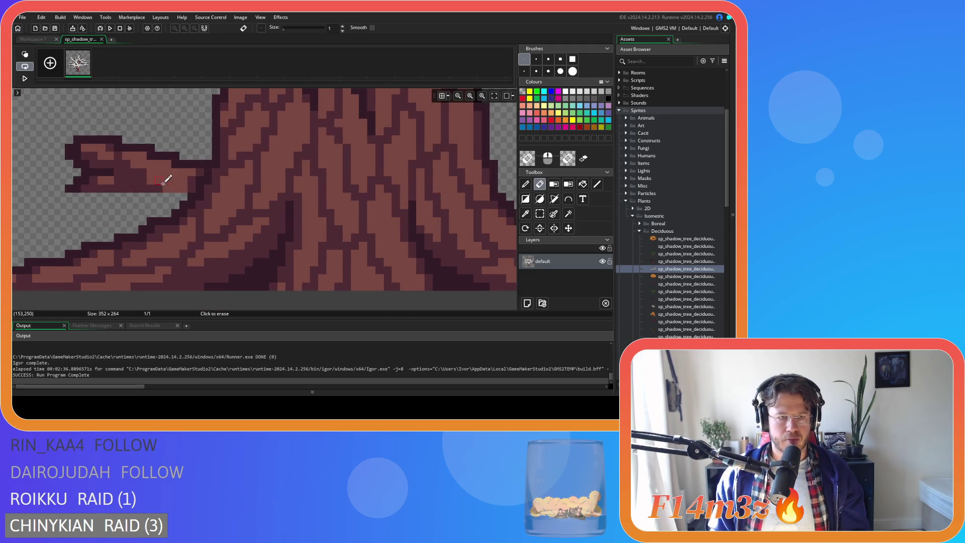
left_click_drag(189, 187, 60, 179)
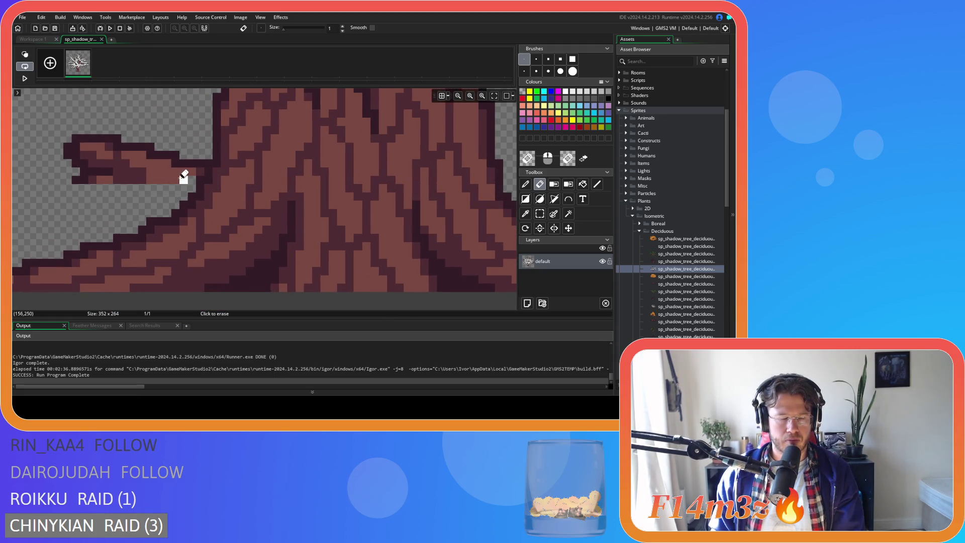
left_click_drag(184, 178, 67, 172)
left_click_drag(195, 166, 82, 166)
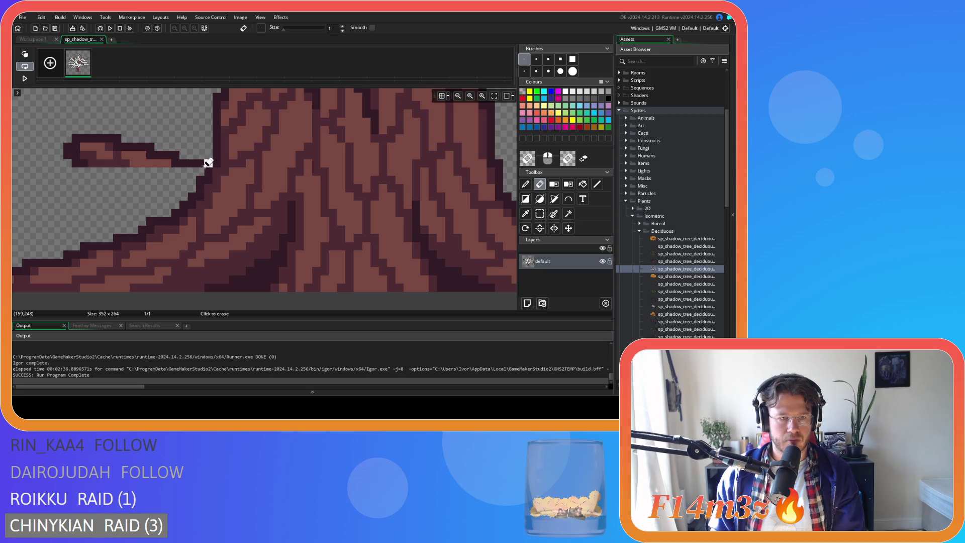
mouse_move(202, 163)
left_mouse_down()
mouse_move(65, 157)
mouse_move(131, 151)
mouse_move(65, 149)
left_mouse_up()
left_click_drag(166, 145, 66, 140)
left_click(67, 147)
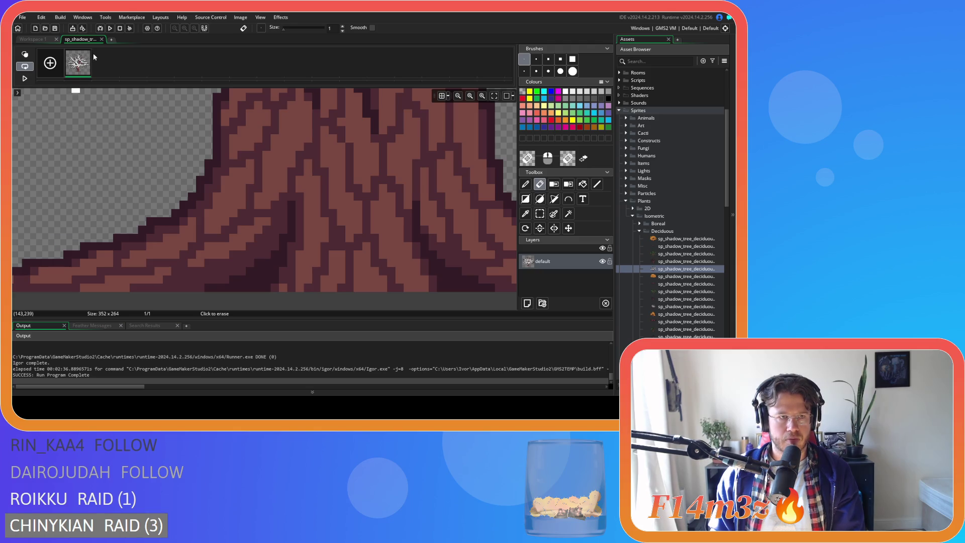
left_click(101, 39)
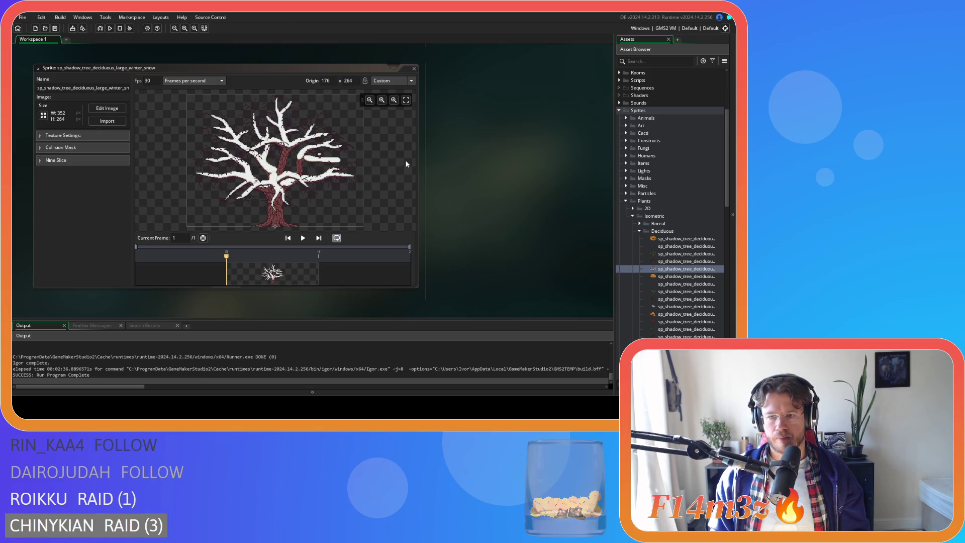
Step: Open sp_shadow_tree_deciduous_medium_leafy for image editing and switch to the Eraser
scroll(650, 247, "down", 1)
scroll(650, 247, "down", 1)
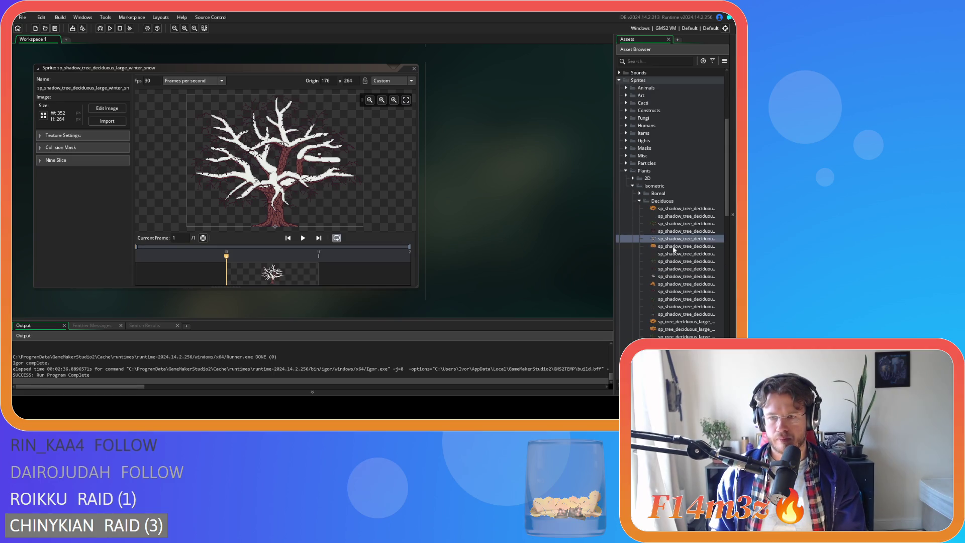
left_click(674, 249)
double_click(674, 250)
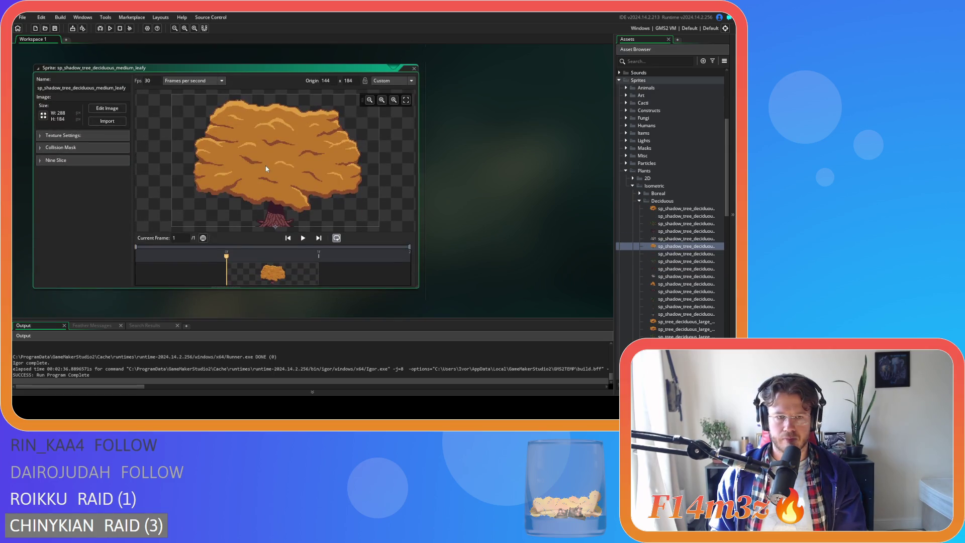
left_click(94, 109)
scroll(460, 243, "up", 3)
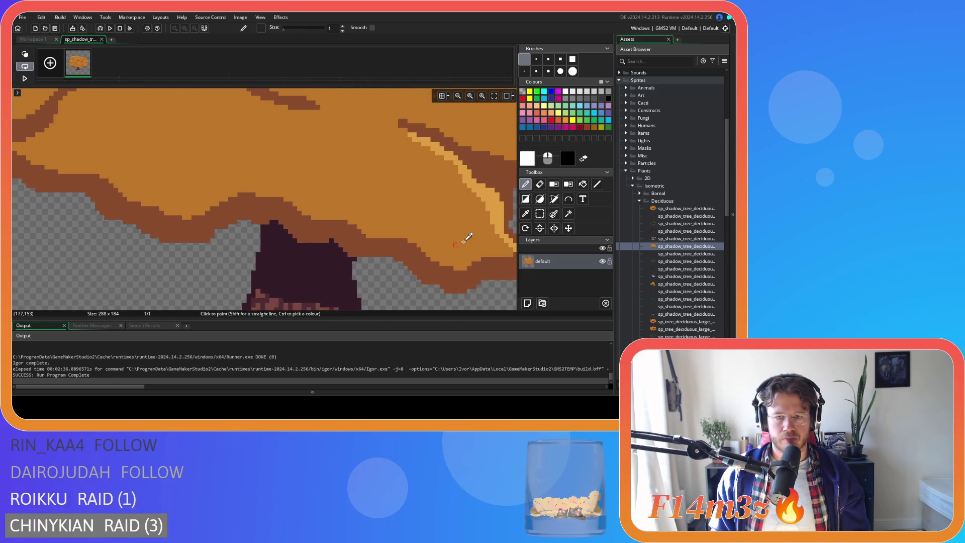
scroll(458, 242, "down", 10)
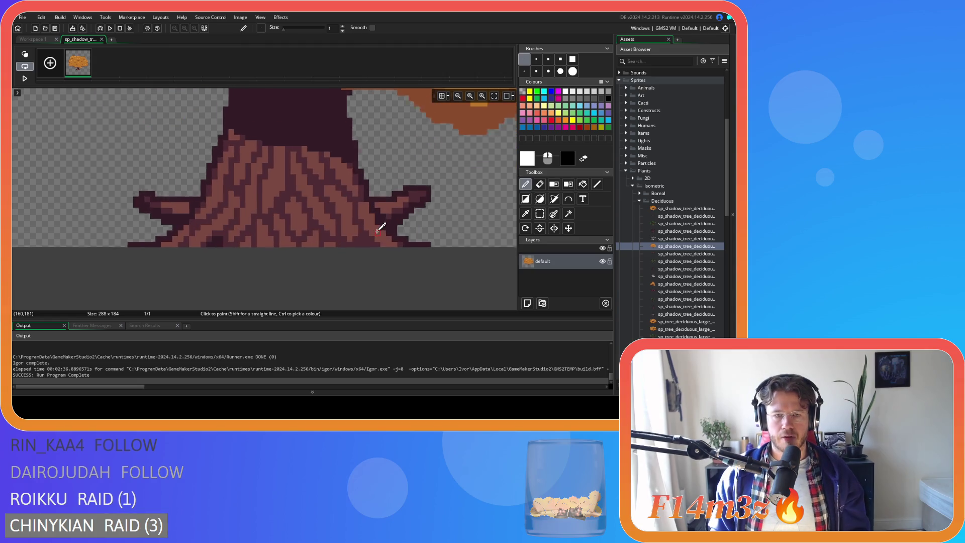
scroll(380, 227, "up", 1)
key("e")
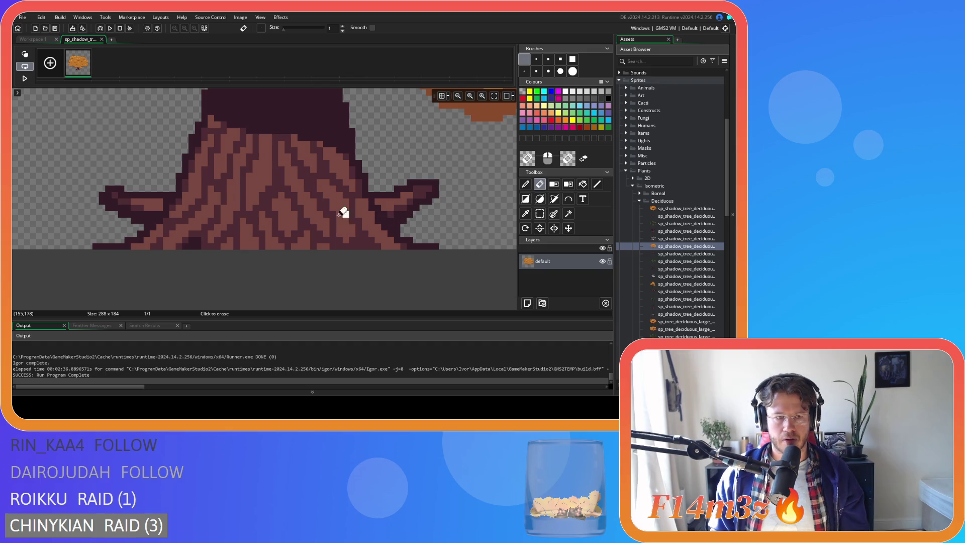
scroll(431, 212, "up", 2)
Step: Erase the medium leafy tree's thin left trunk branch and close the image editor
mouse_move(385, 232)
left_mouse_down()
mouse_move(393, 217)
mouse_move(379, 217)
mouse_move(395, 213)
mouse_move(366, 211)
mouse_move(402, 202)
mouse_move(357, 194)
mouse_move(442, 193)
mouse_move(356, 188)
mouse_move(448, 183)
mouse_move(448, 168)
mouse_move(391, 177)
left_mouse_up()
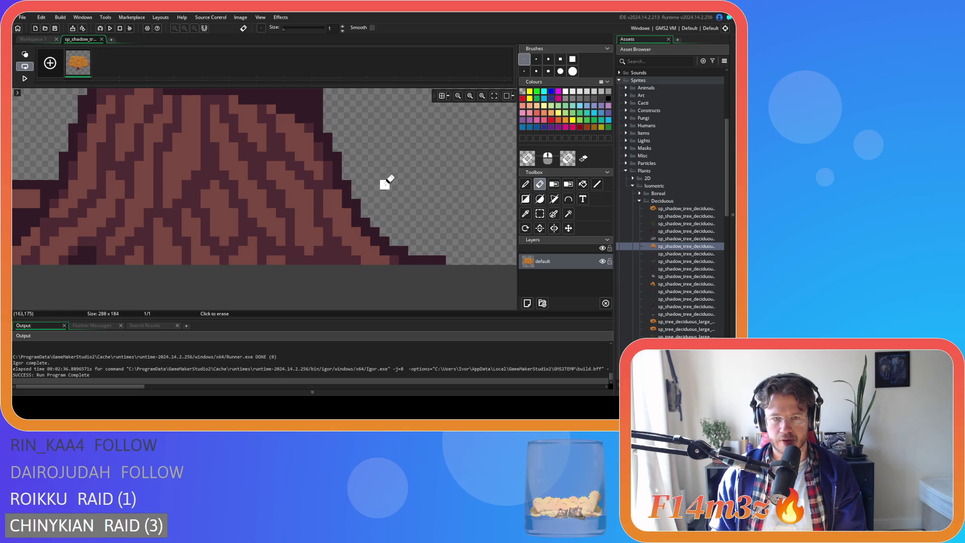
scroll(150, 241, "left", 5)
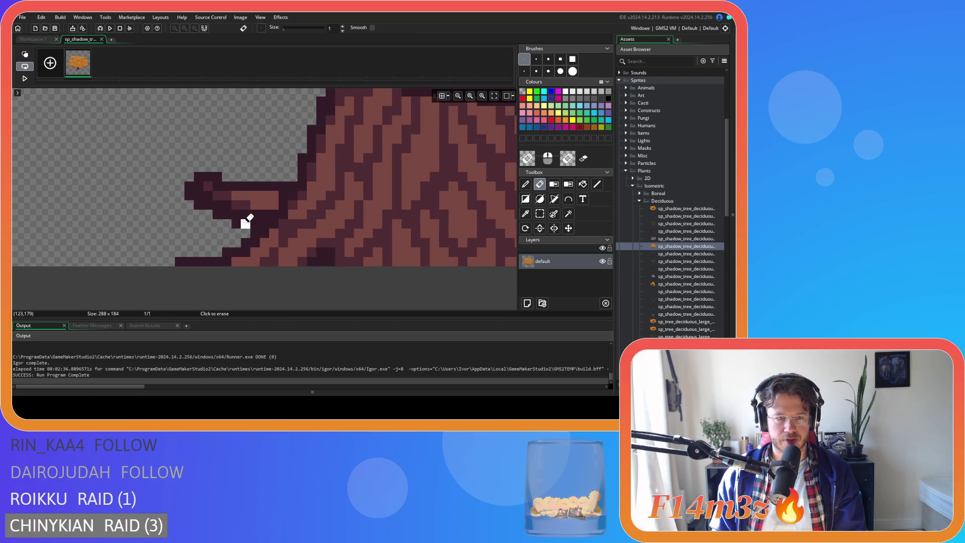
mouse_move(252, 209)
left_mouse_down()
mouse_move(137, 204)
mouse_move(162, 194)
left_mouse_up()
mouse_move(256, 193)
left_mouse_down()
mouse_move(218, 175)
mouse_move(248, 183)
mouse_move(143, 176)
left_mouse_up()
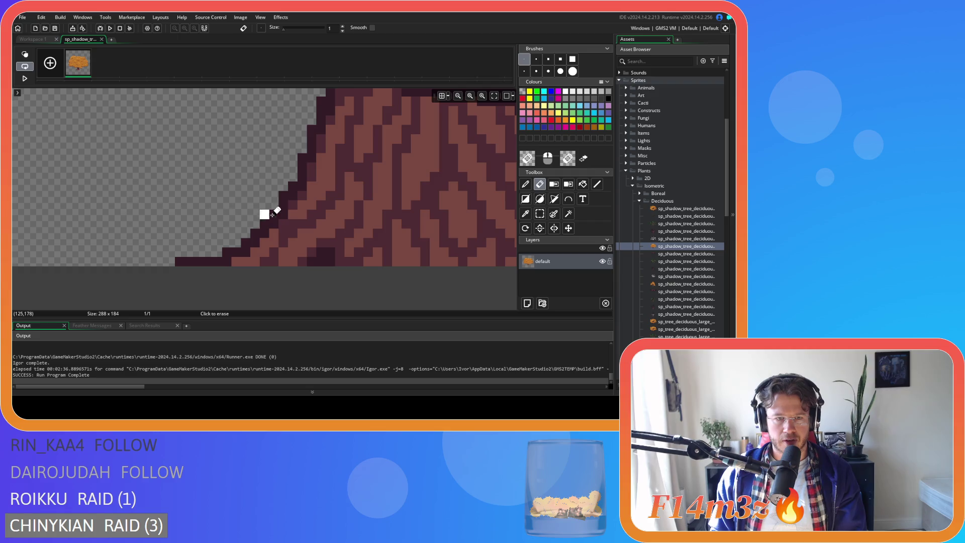
left_click(103, 39)
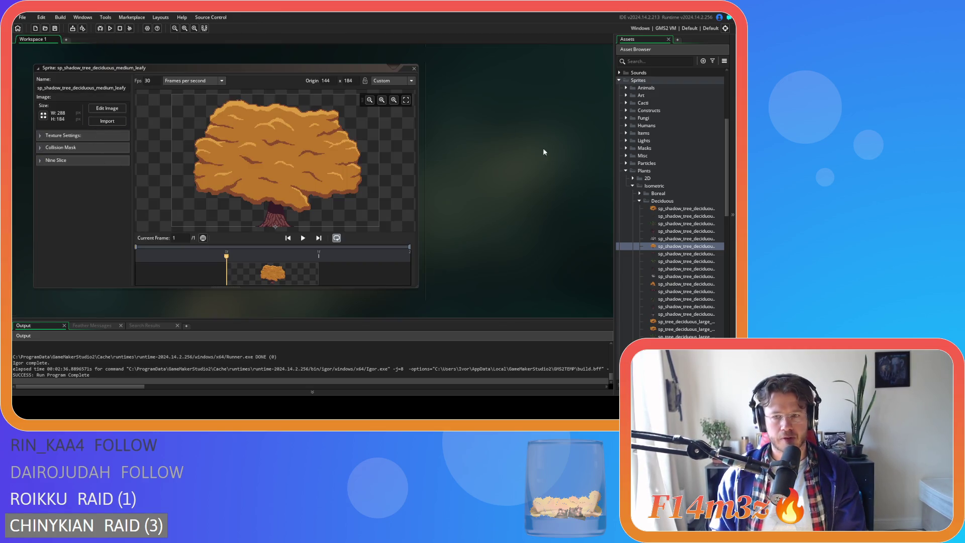
left_click(686, 255)
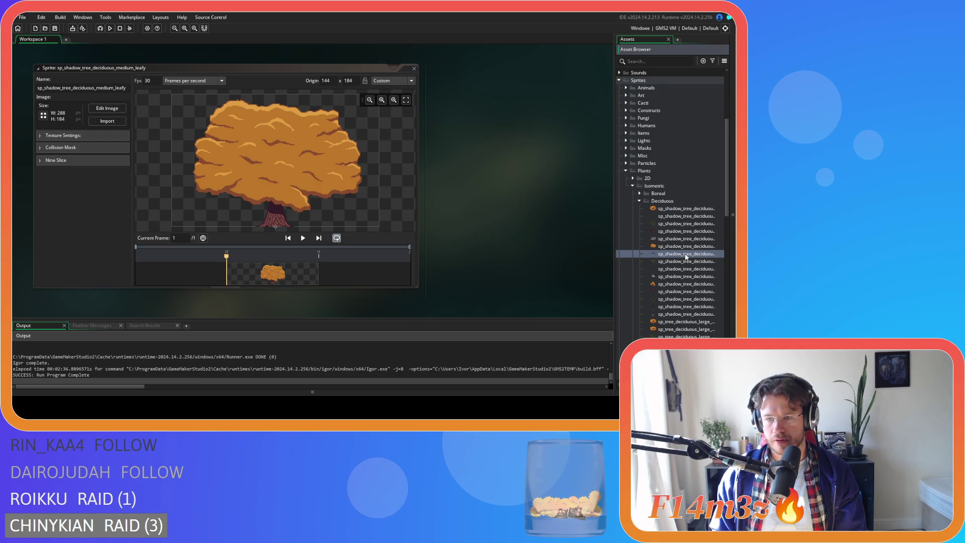
Step: Erase the left branch at the foot of the medium spring tree shadow's trunk
double_click(686, 261)
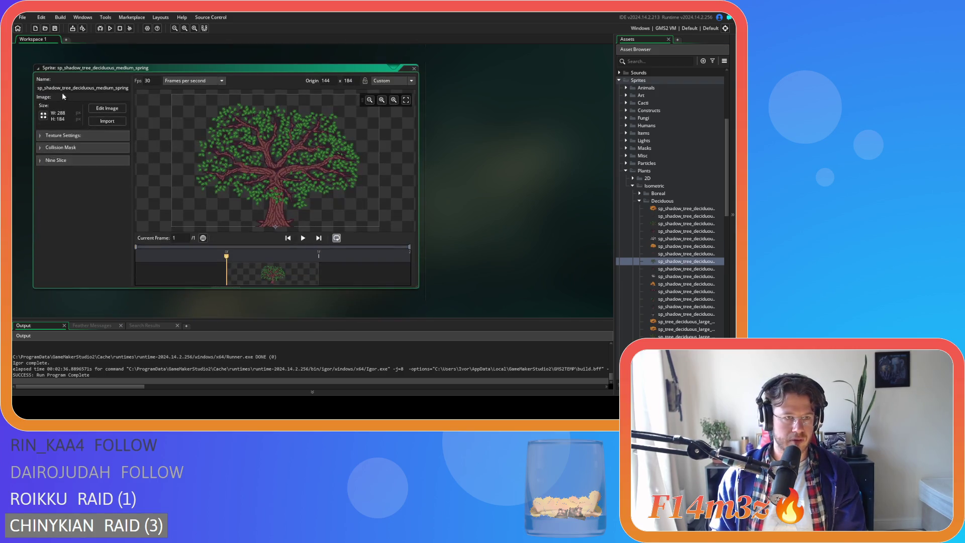
left_click(106, 110)
scroll(270, 255, "up", 5)
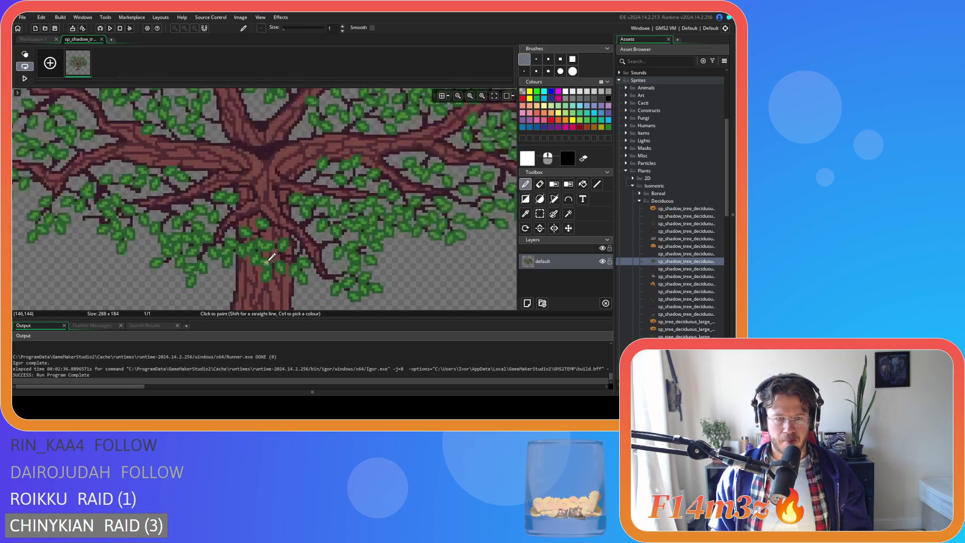
scroll(265, 184, "up", 4)
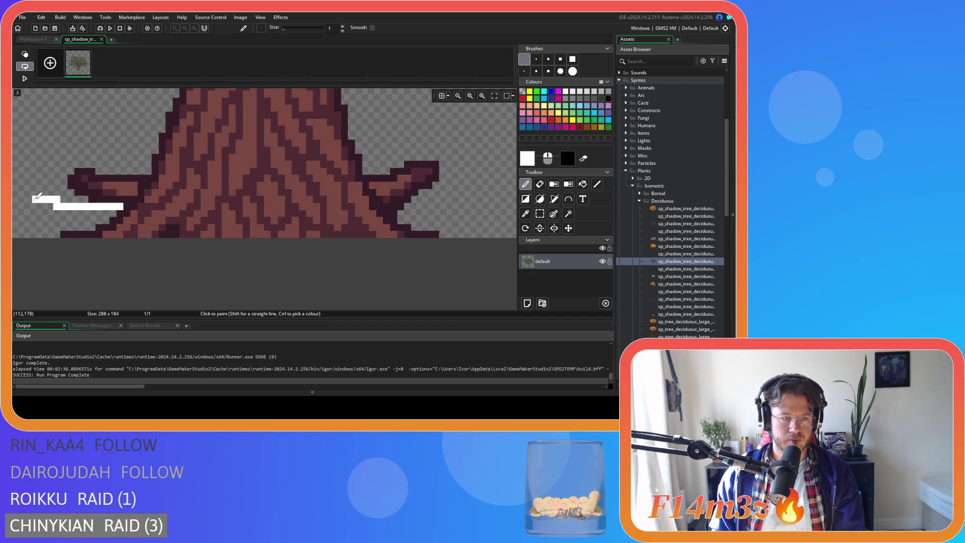
left_click(540, 185)
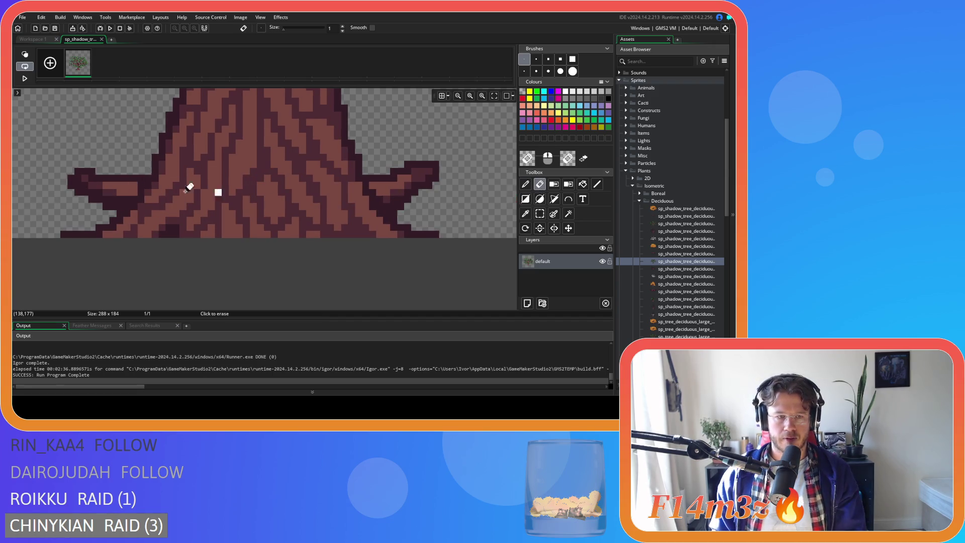
mouse_move(125, 199)
left_mouse_down()
mouse_move(111, 190)
mouse_move(133, 188)
mouse_move(58, 187)
mouse_move(130, 177)
mouse_move(25, 176)
mouse_move(136, 174)
mouse_move(46, 173)
left_mouse_up()
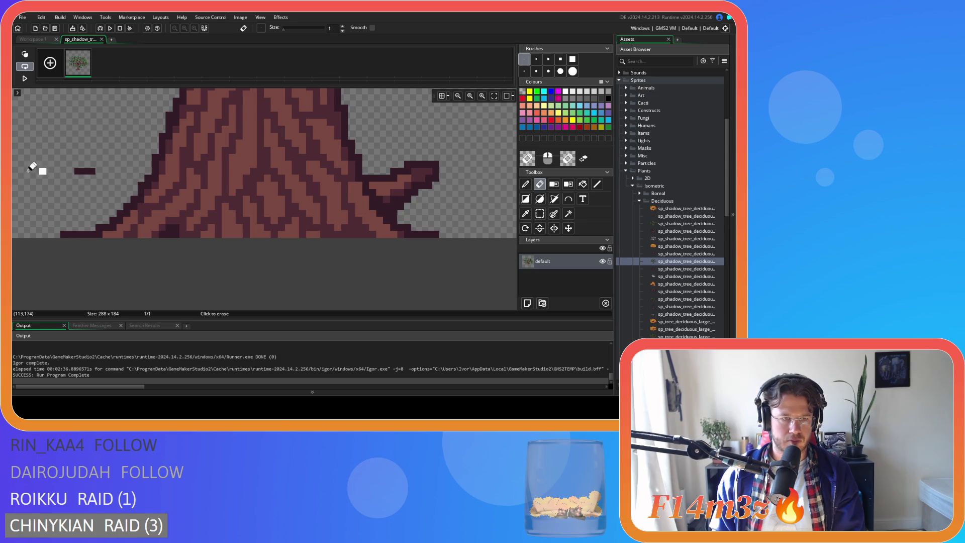
left_click_drag(109, 174, 80, 177)
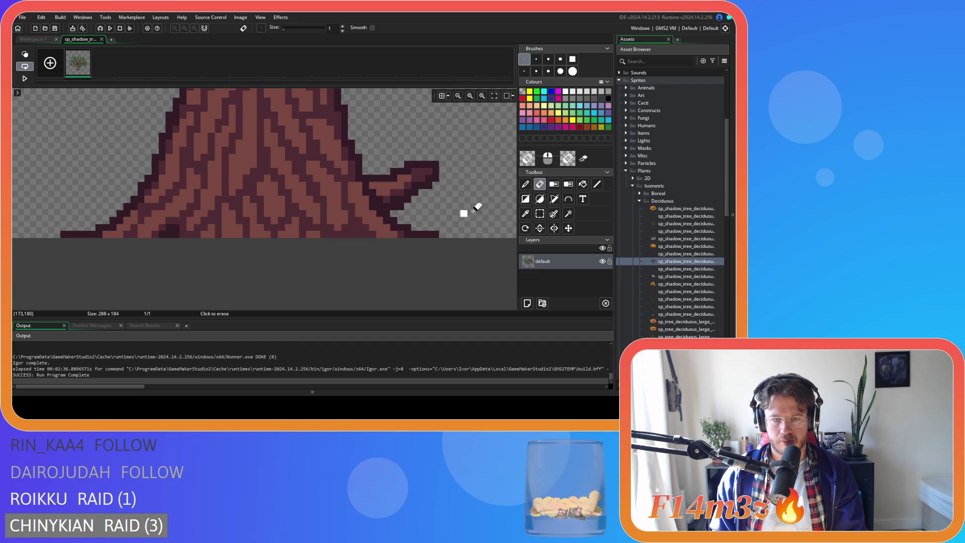
Step: Erase the lower rows of the right trunk branch and close the spring sprite
mouse_move(387, 199)
left_mouse_down()
mouse_move(442, 198)
mouse_move(381, 190)
mouse_move(394, 183)
mouse_move(372, 179)
mouse_move(401, 165)
mouse_move(459, 168)
mouse_move(427, 157)
mouse_move(382, 170)
left_mouse_up()
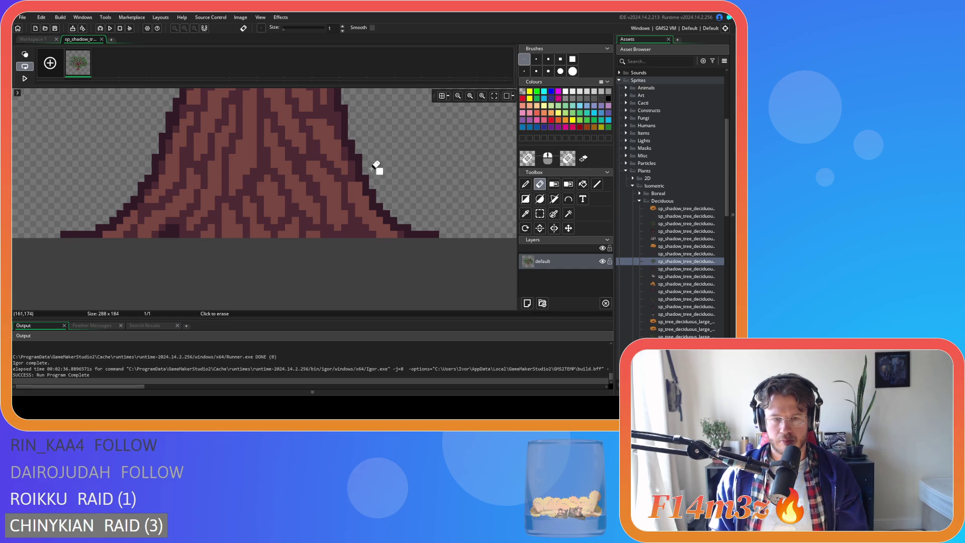
scroll(292, 146, "down", 3)
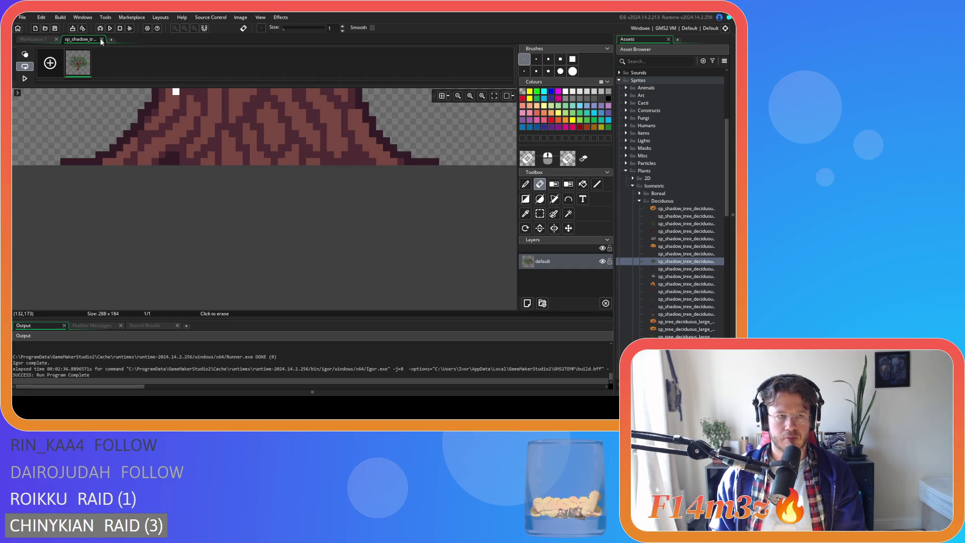
left_click(101, 39)
left_click(414, 69)
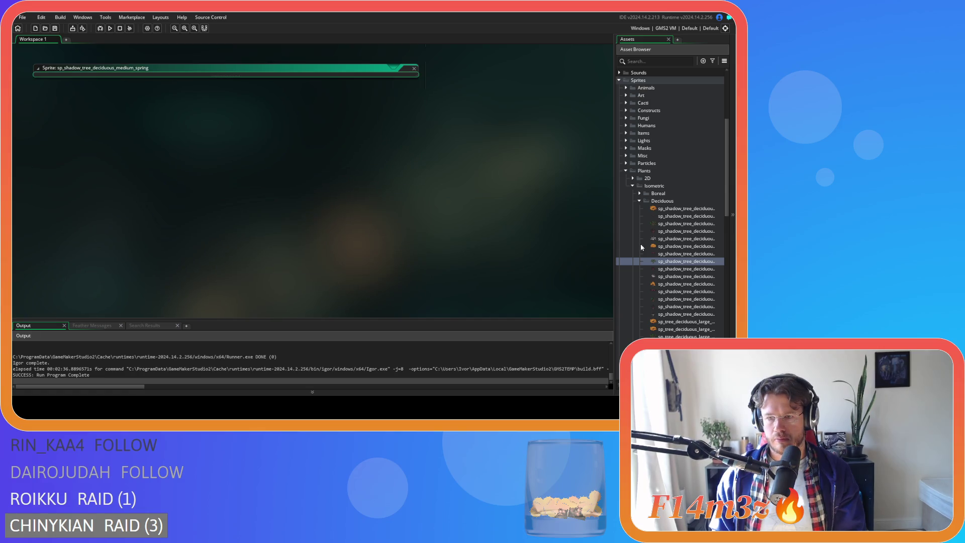
left_click(698, 269)
Step: Erase the outline pixels along the medium winter tree's right trunk-base branch
double_click(698, 269)
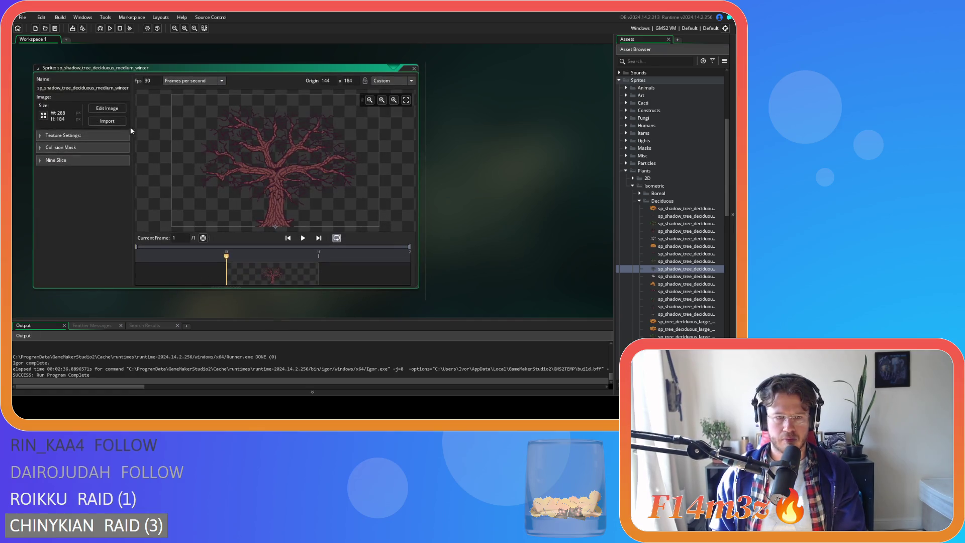
left_click(113, 111)
scroll(287, 237, "up", 5)
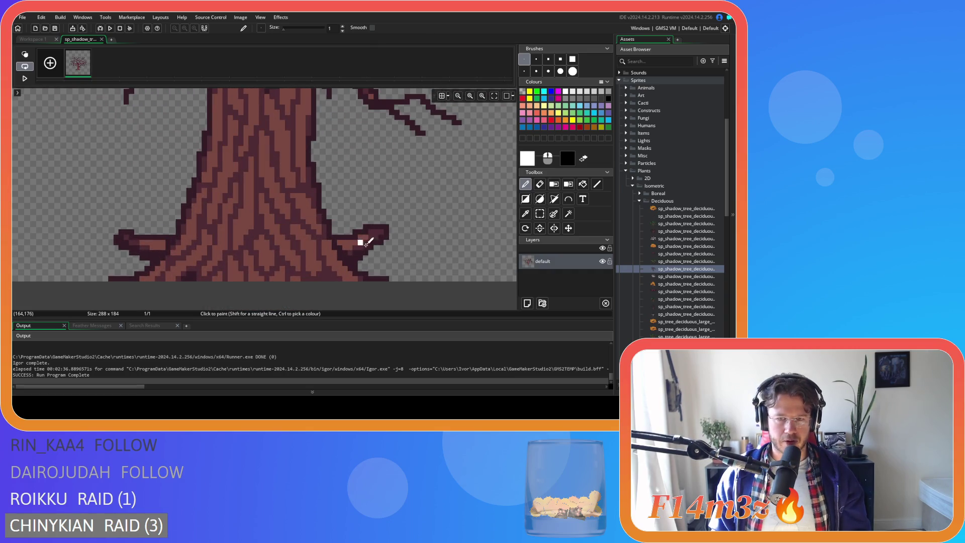
left_click(537, 186)
scroll(373, 255, "down", 2)
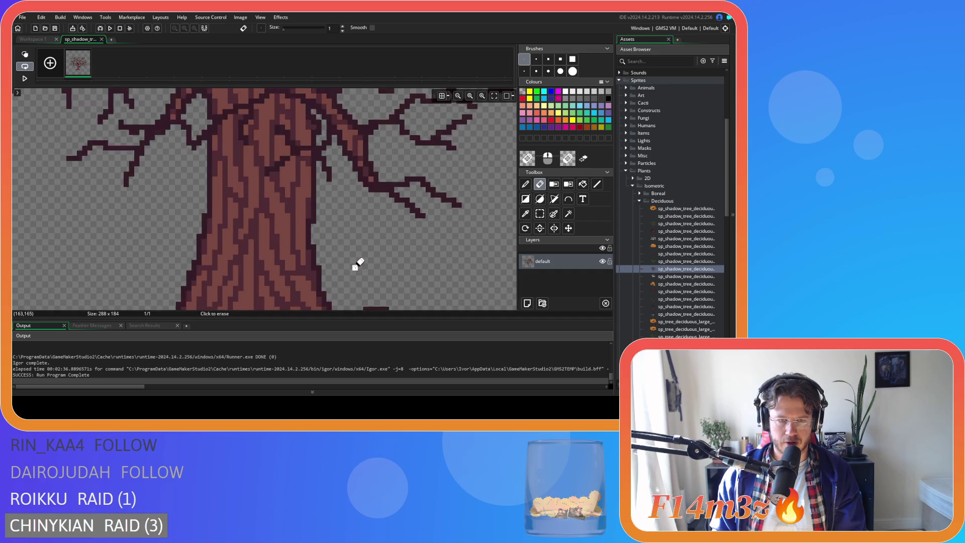
scroll(371, 240, "up", 2)
scroll(358, 233, "down", 2)
scroll(362, 246, "up", 2)
scroll(362, 221, "up", 2)
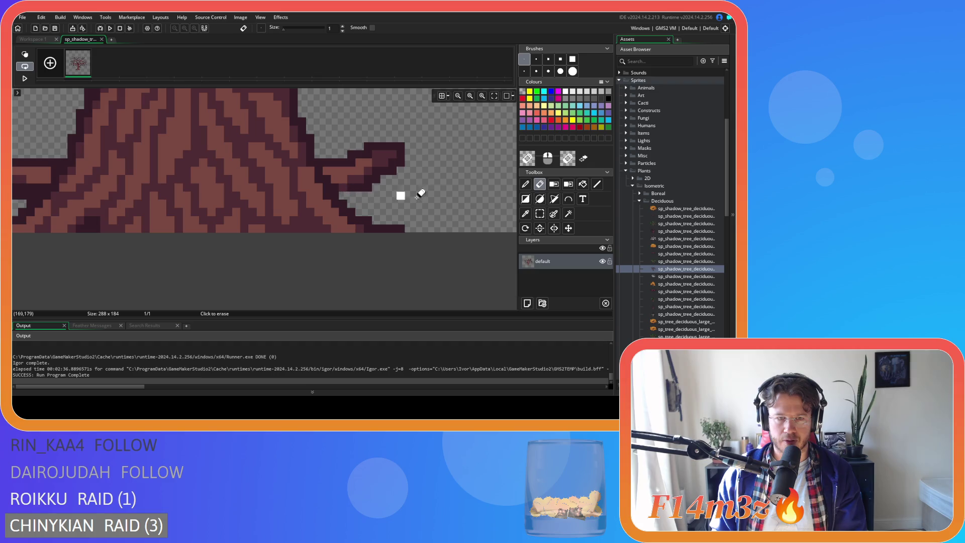
mouse_move(345, 194)
left_mouse_down()
mouse_move(333, 185)
mouse_move(351, 186)
mouse_move(336, 179)
mouse_move(367, 173)
mouse_move(327, 160)
mouse_move(417, 152)
left_mouse_up()
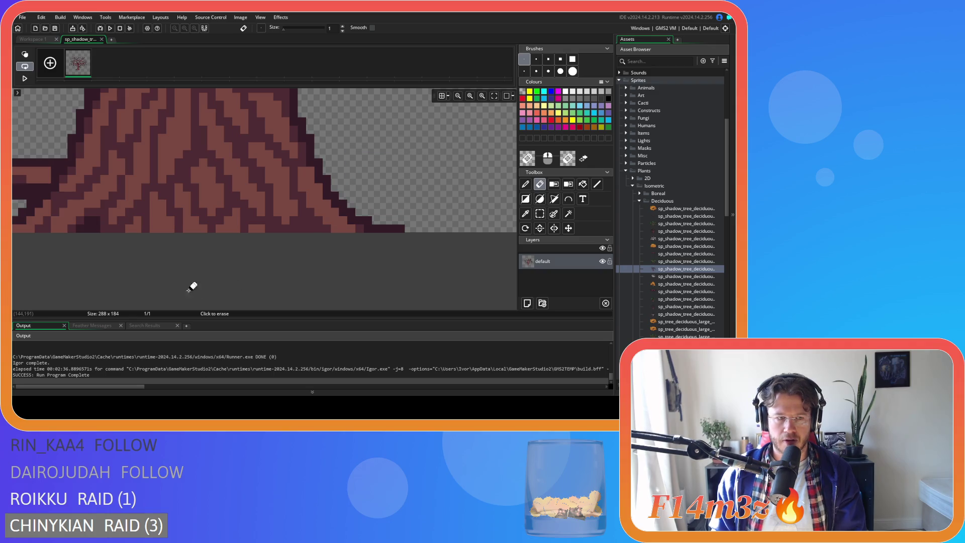
Step: Erase the winter tree's left root branch, then close its editor and sprite window
left_click_drag(48, 258, 300, 263)
mouse_move(273, 208)
left_mouse_down()
mouse_move(282, 201)
mouse_move(267, 201)
mouse_move(290, 191)
mouse_move(263, 189)
mouse_move(300, 174)
mouse_move(161, 164)
left_mouse_up()
left_click_drag(250, 166, 223, 173)
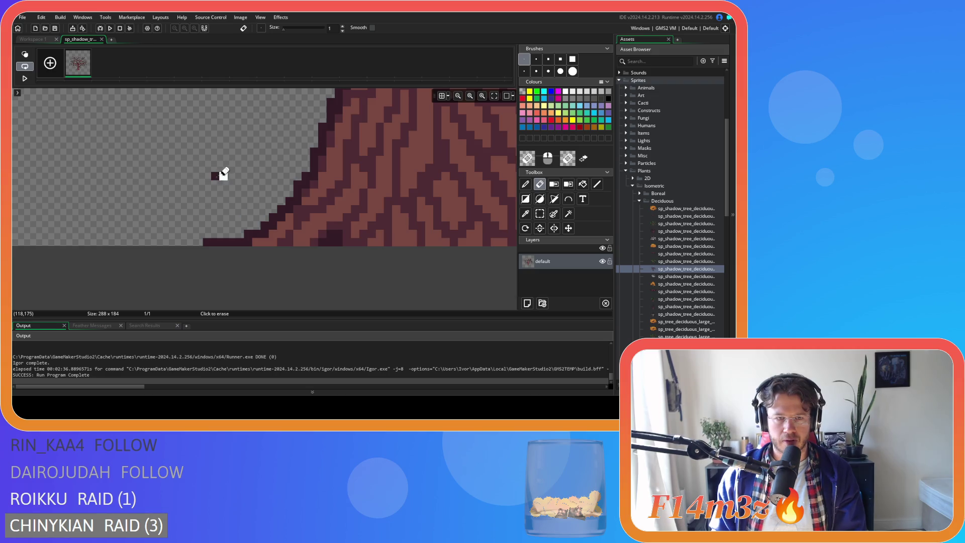
key("ctrl+z")
key("ctrl+z")
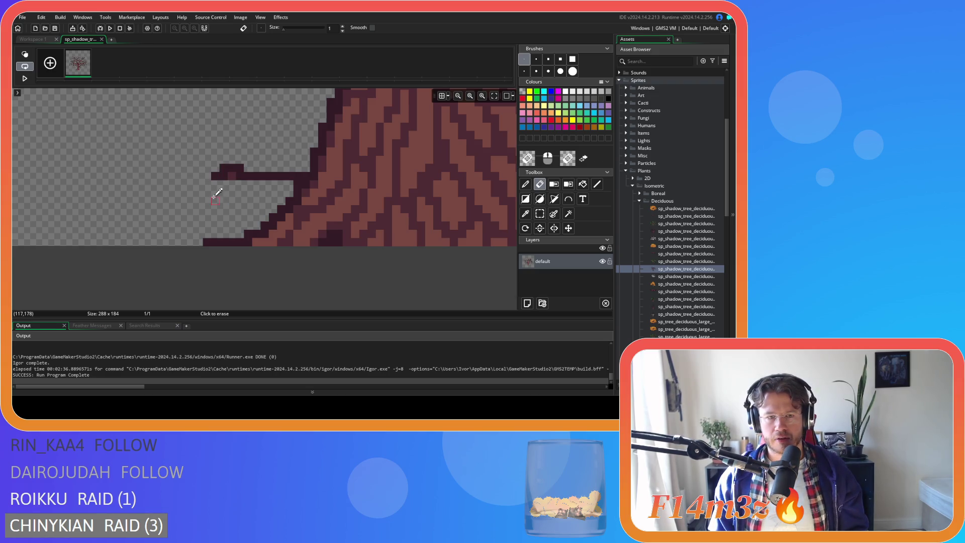
key("ctrl+y")
key("ctrl+y")
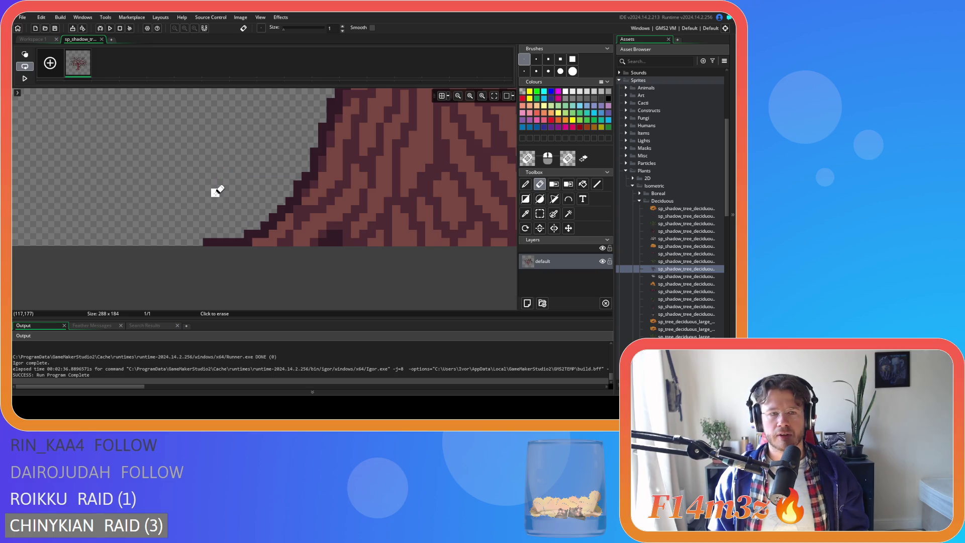
left_click(101, 40)
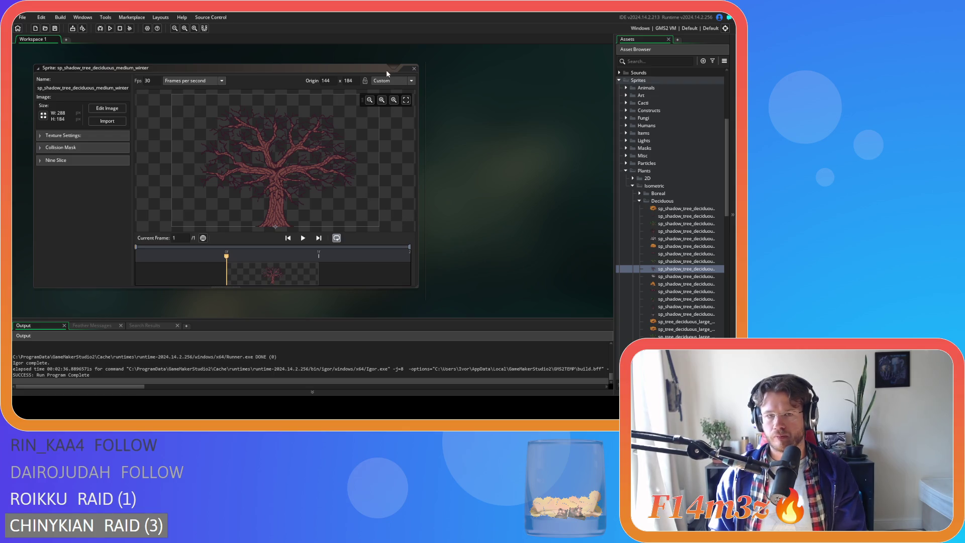
left_click(415, 69)
Step: Erase the undersides of both trunk-base branches on the medium winter-snow tree shadow
double_click(685, 276)
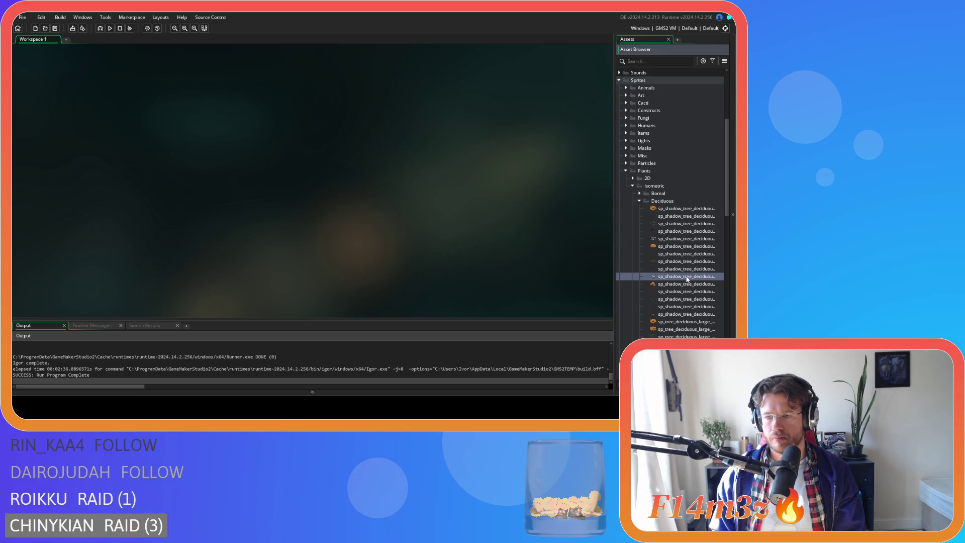
left_click(107, 110)
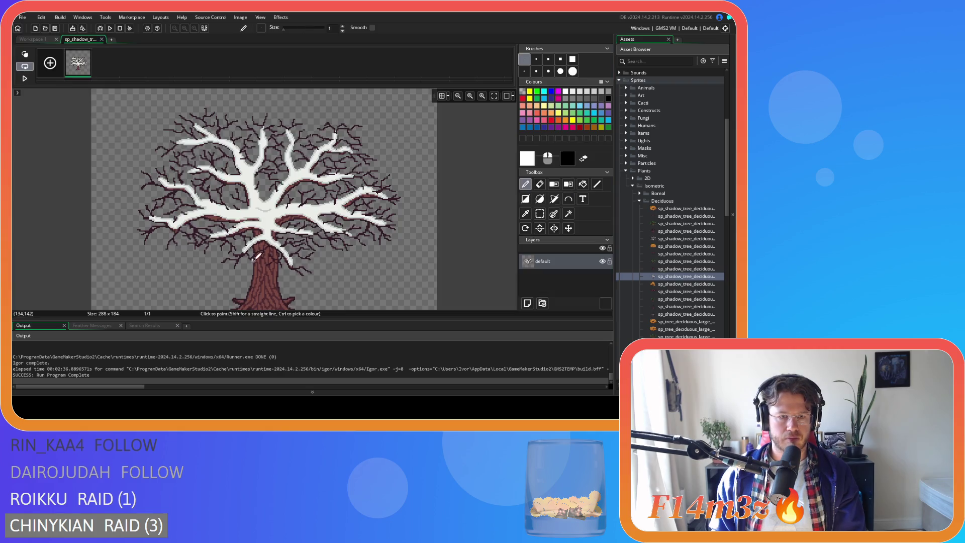
scroll(327, 272, "up", 5)
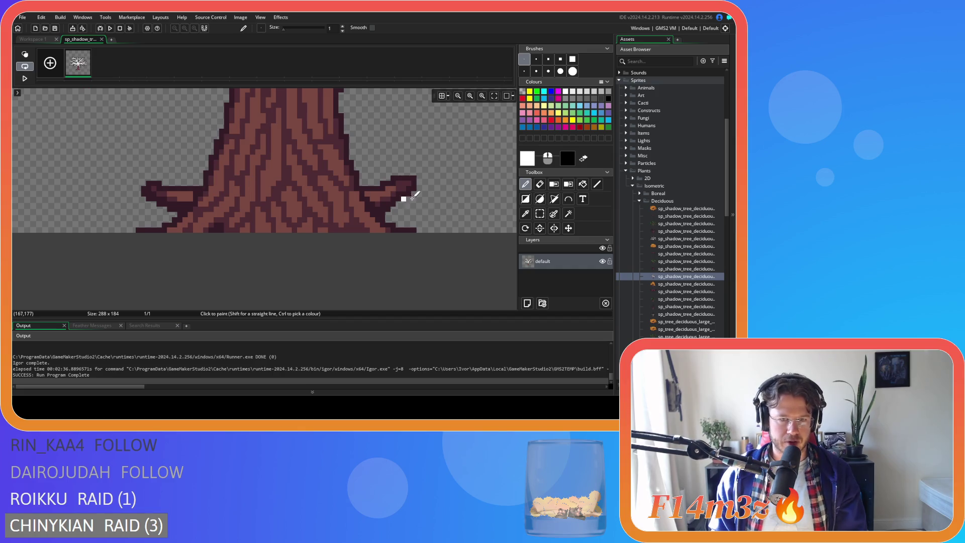
scroll(287, 194, "up", 3)
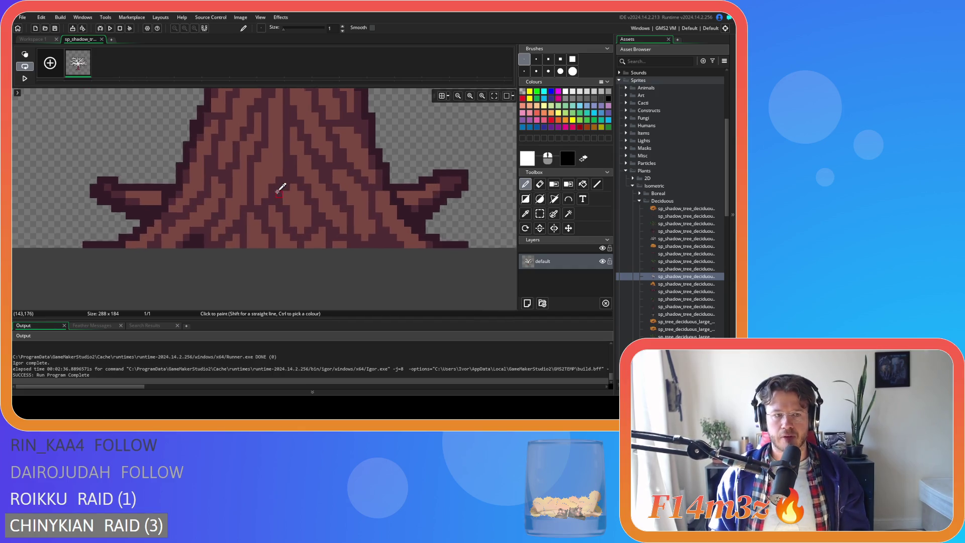
key("e")
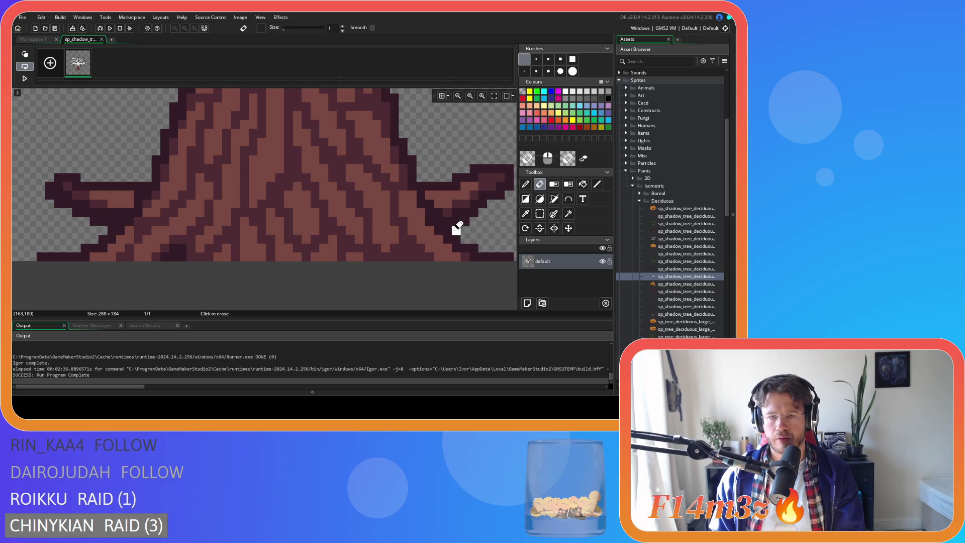
mouse_move(447, 220)
left_mouse_down()
mouse_move(481, 209)
mouse_move(440, 211)
mouse_move(498, 209)
mouse_move(436, 203)
mouse_move(469, 200)
mouse_move(431, 192)
mouse_move(469, 185)
mouse_move(448, 173)
mouse_move(505, 174)
mouse_move(459, 166)
left_mouse_up()
mouse_move(132, 217)
left_mouse_down()
mouse_move(71, 209)
mouse_move(123, 209)
mouse_move(129, 200)
mouse_move(113, 194)
mouse_move(129, 194)
mouse_move(51, 191)
mouse_move(137, 185)
mouse_move(48, 184)
mouse_move(196, 177)
left_mouse_up()
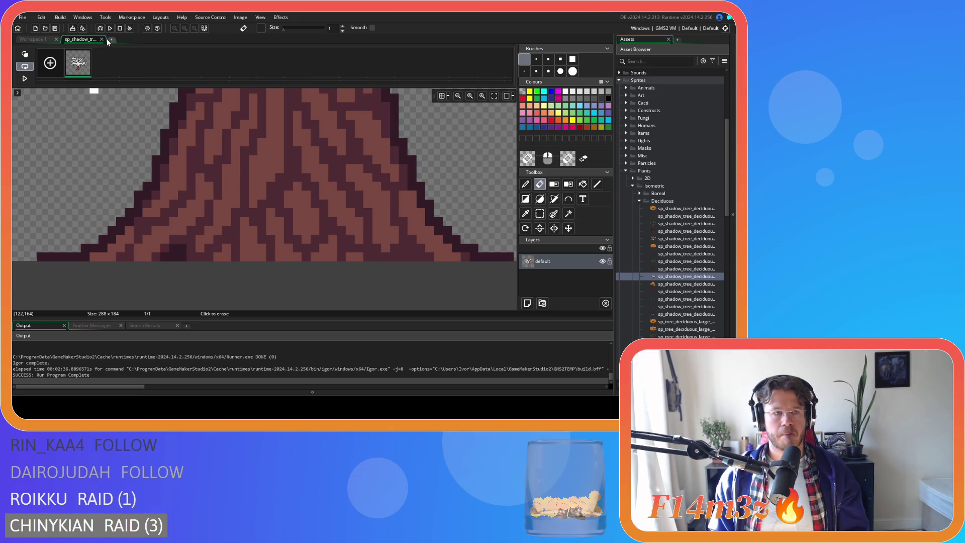
Step: Close the winter-snow sprite and its editor, then open sp_shadow_tree_deciduous_small_leafy
left_click(102, 40)
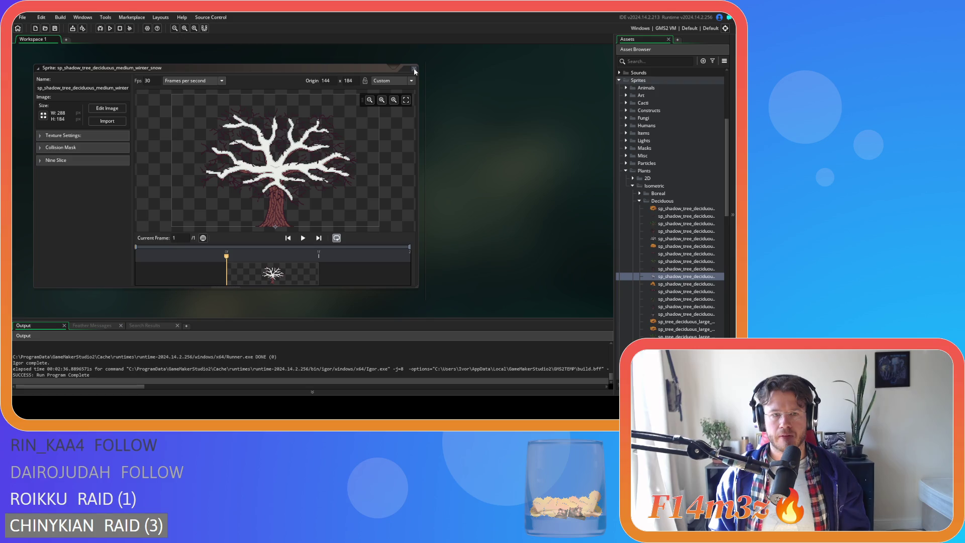
left_click(414, 68)
double_click(679, 285)
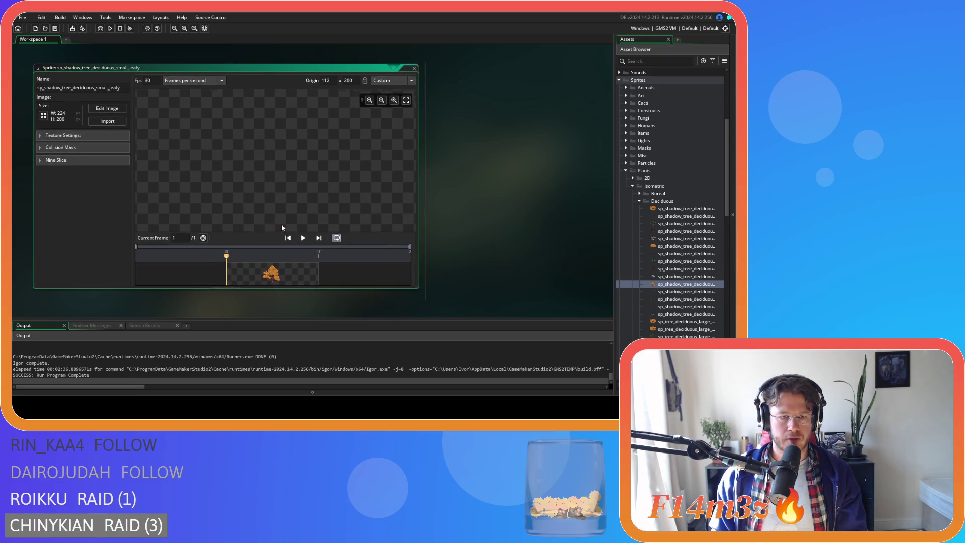
Step: Check the small leafy sprite's image, close it, and collapse the Deciduous and Isometric folders
left_click(103, 108)
scroll(230, 201, "up", 5)
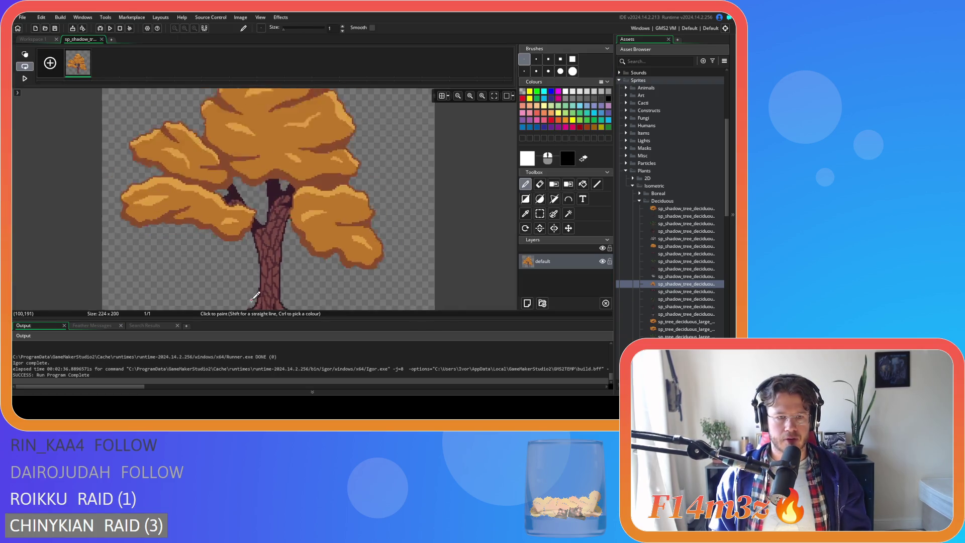
left_click(102, 39)
right_click(531, 183)
left_click(565, 273)
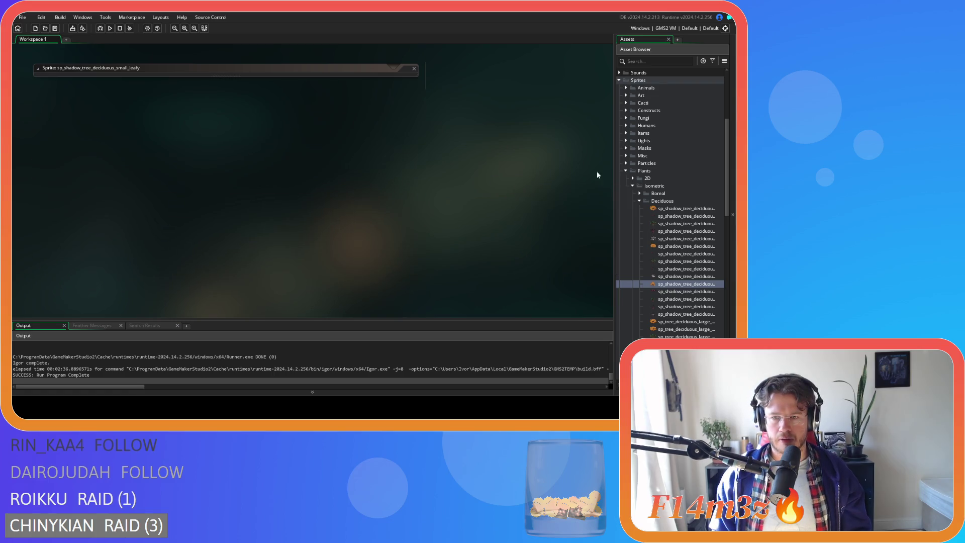
left_click(639, 202)
left_click(633, 186)
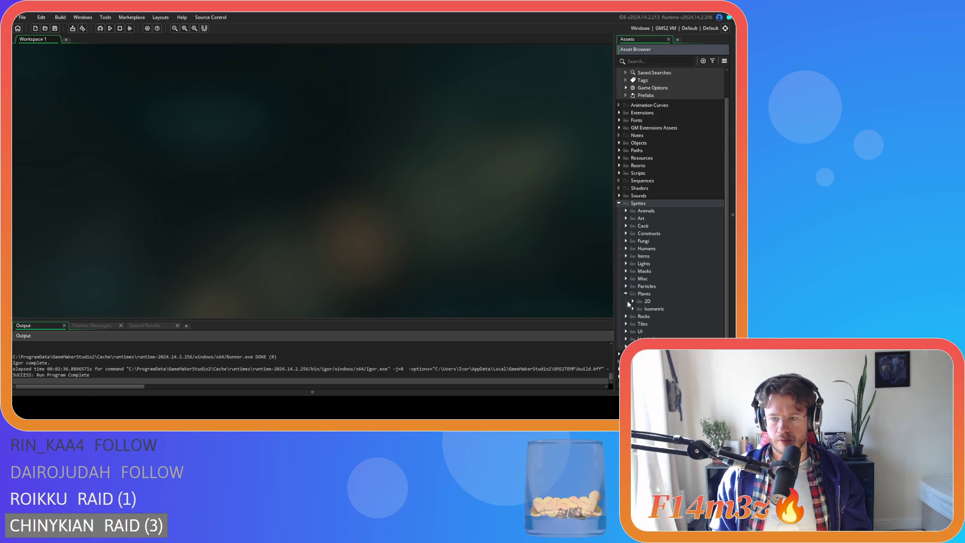
Step: Collapse the Sprites folder and run the game with F5, starting a second build
scroll(623, 291, "up", 1)
left_click(619, 220)
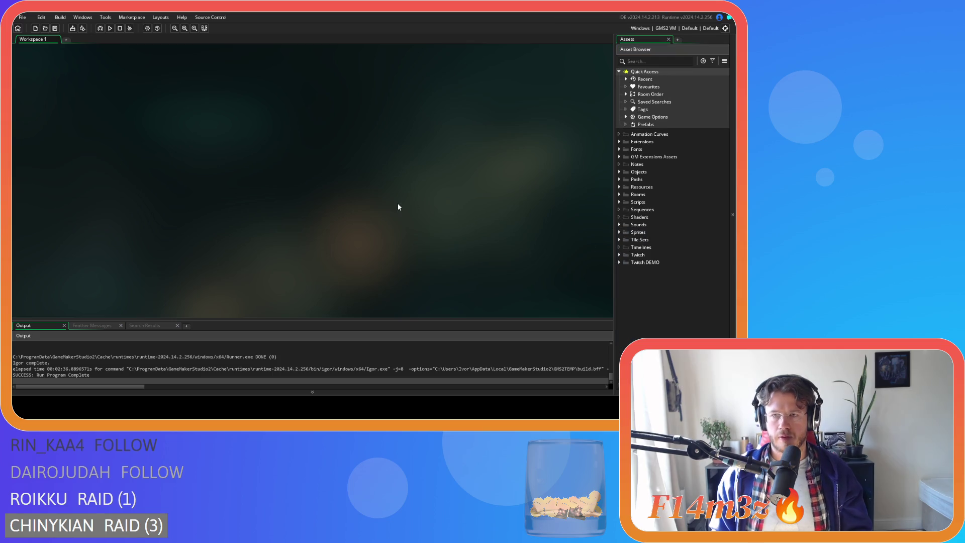
key("F5")
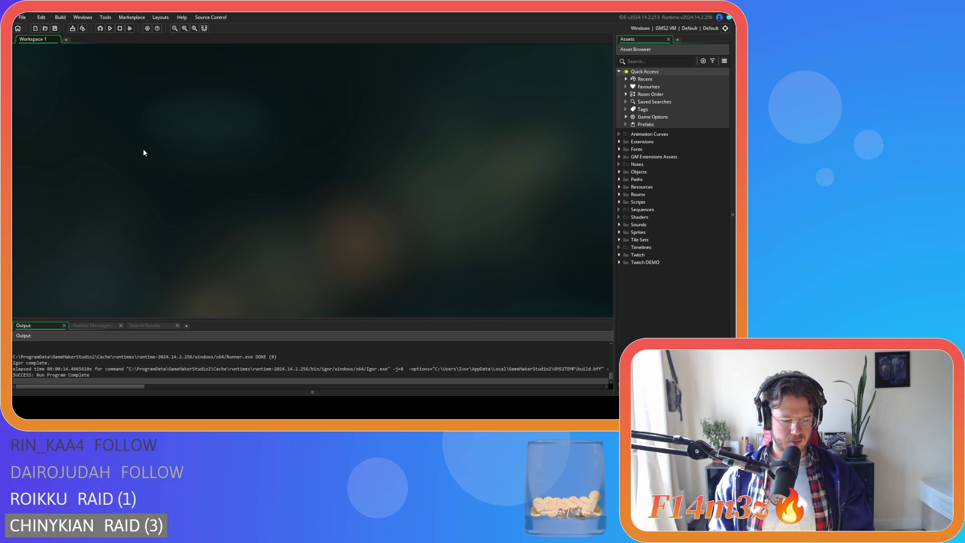
key("F5")
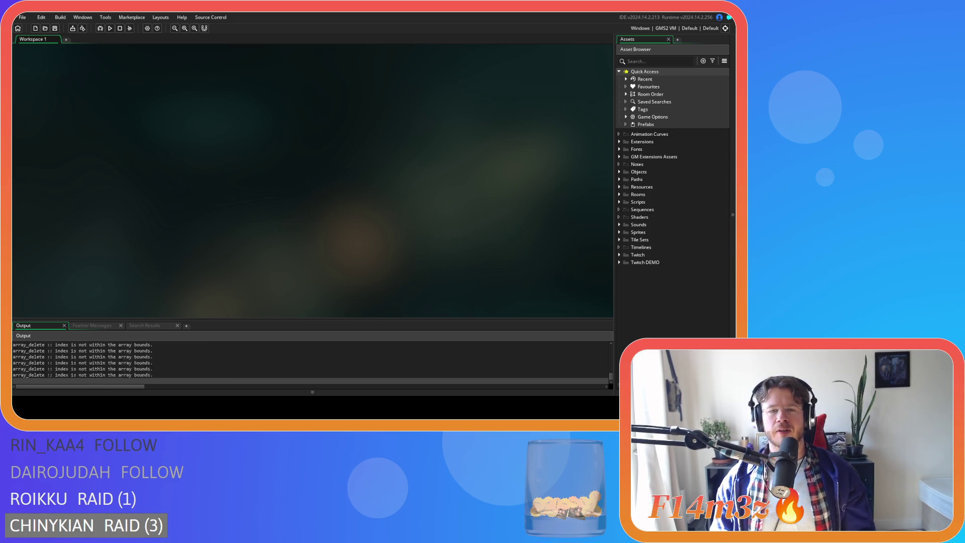
Step: Open ob_shadow from Objects > Lighting and jump from its Draw event into sc_shadows
left_click(620, 172)
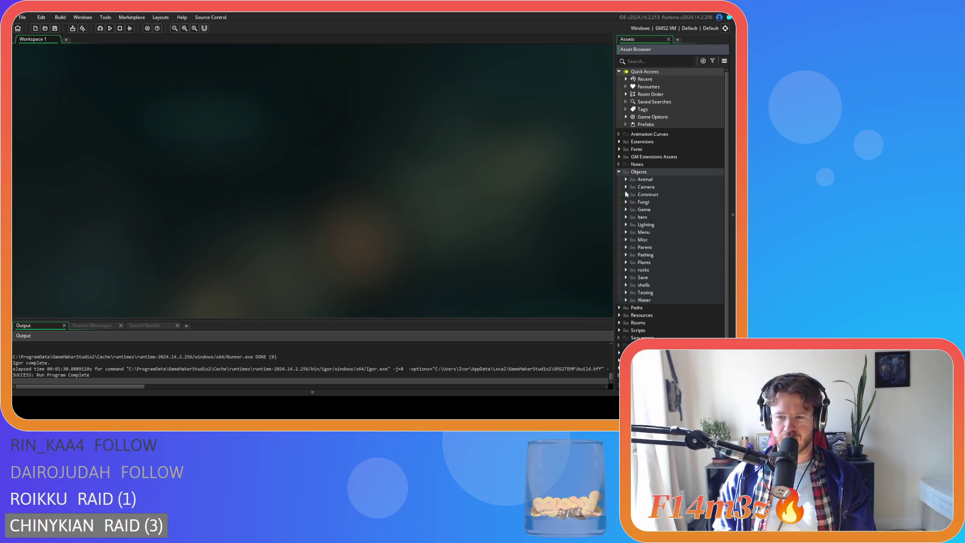
left_click(626, 225)
left_click(639, 255)
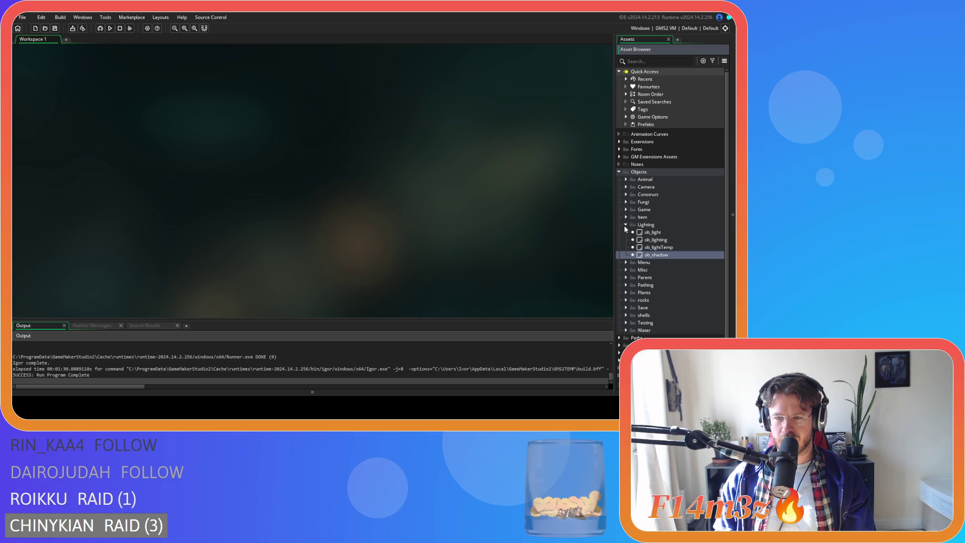
left_click(626, 225)
left_click(626, 224)
double_click(652, 255)
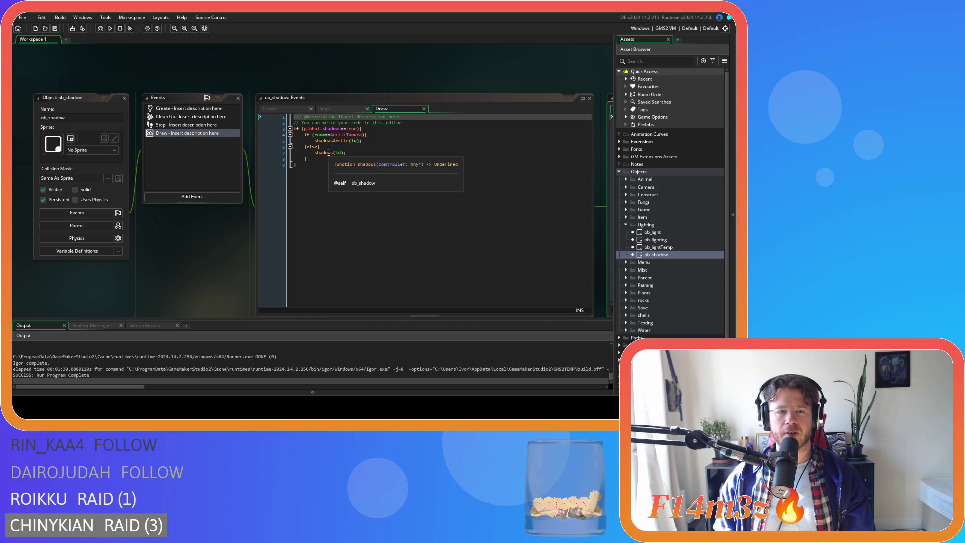
middle_click(331, 152)
mouse_move(595, 100)
left_mouse_down()
mouse_move(603, 161)
mouse_move(602, 144)
left_mouse_up()
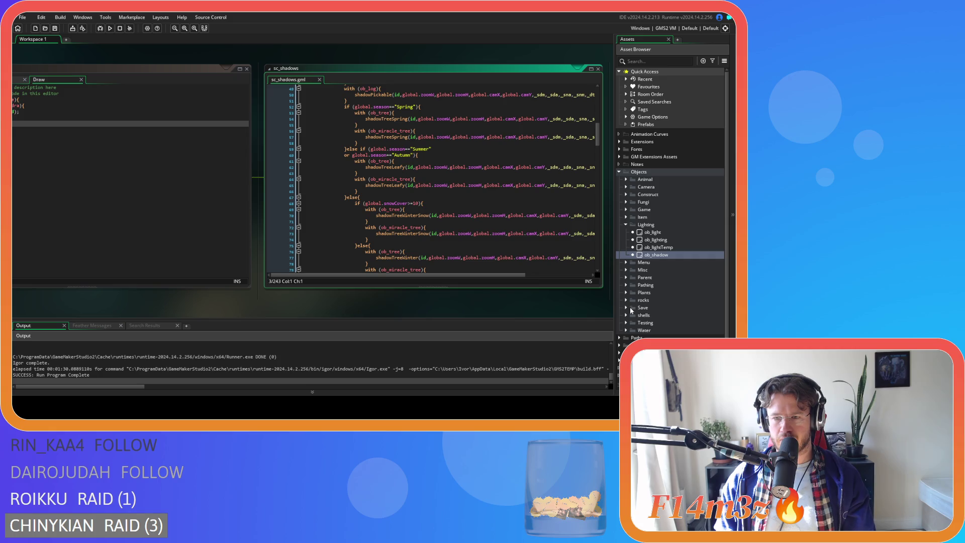
Step: Comment out the ob_tree_stump shadow block in sc_shadows with Ctrl+K
left_click(631, 294)
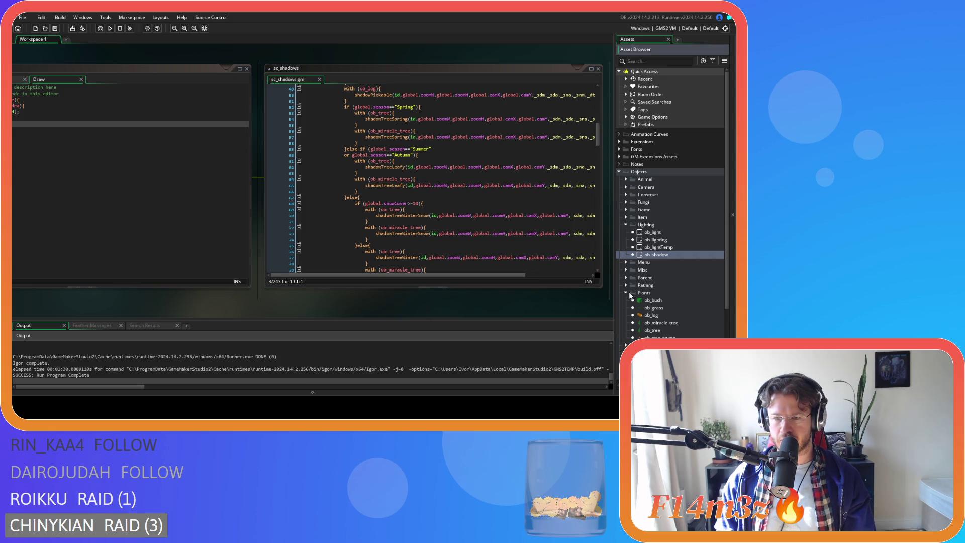
left_click(629, 292)
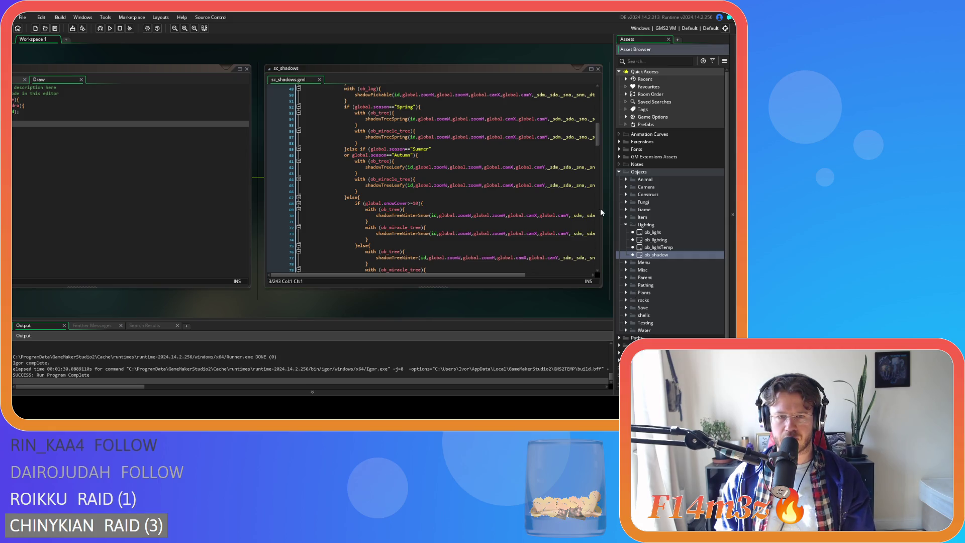
left_click_drag(597, 140, 597, 115)
scroll(441, 182, "down", 4)
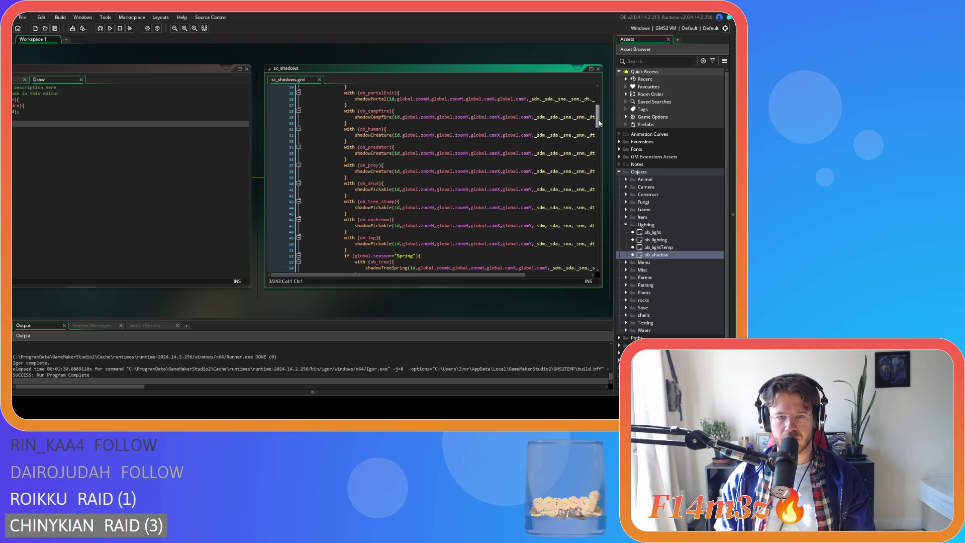
left_click_drag(345, 204, 342, 195)
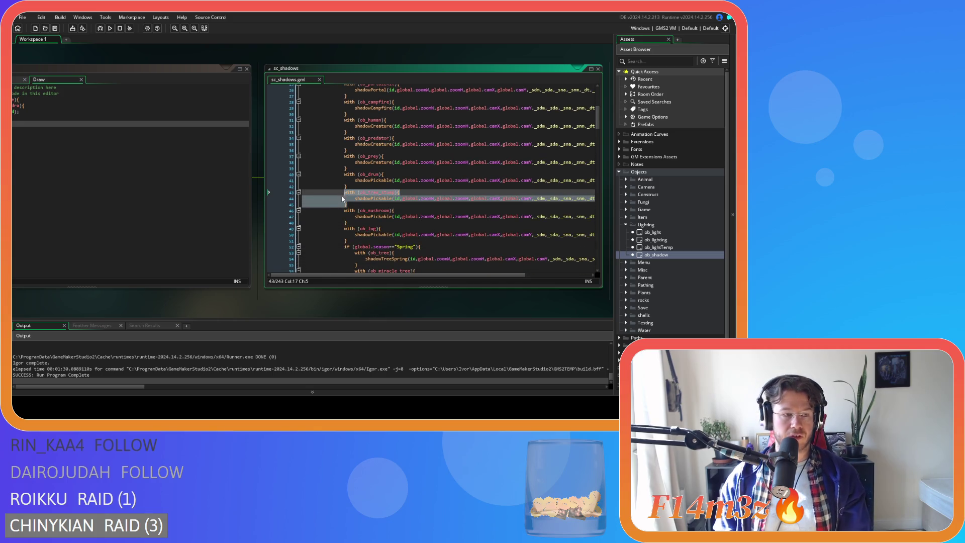
key("ctrl+k")
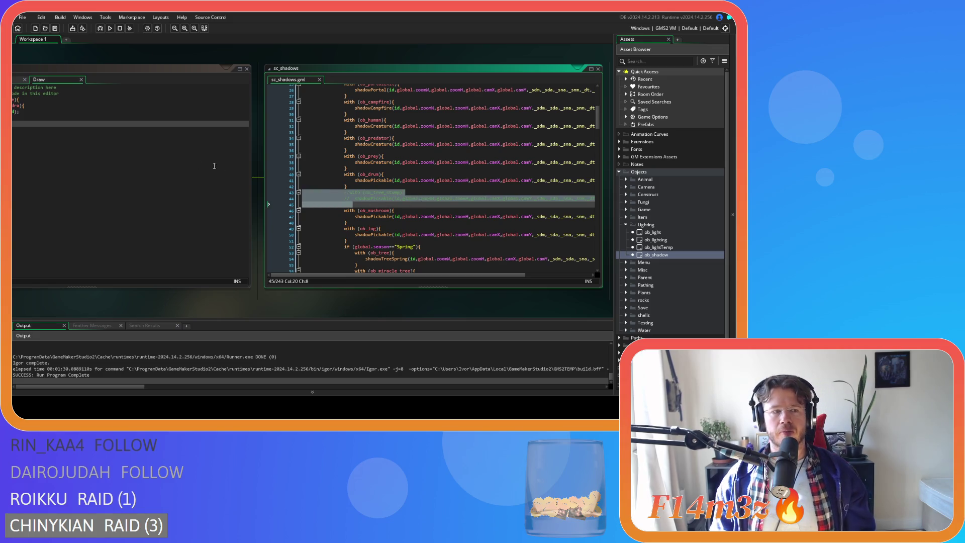
Step: Comment out the ob_tree_stump shadow block in sc_shadowsArctic as well
left_click_drag(125, 300, 289, 308)
middle_click(150, 121)
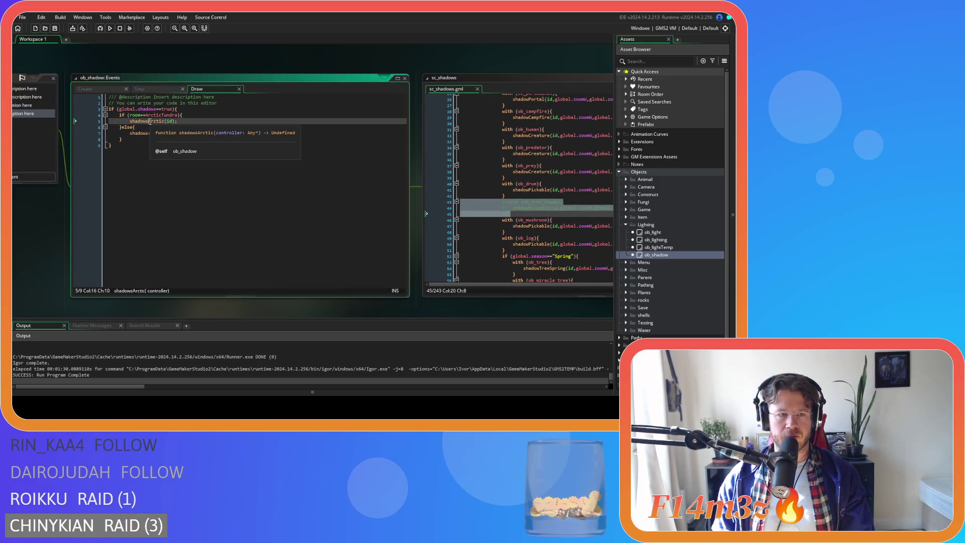
scroll(432, 202, "down", 7)
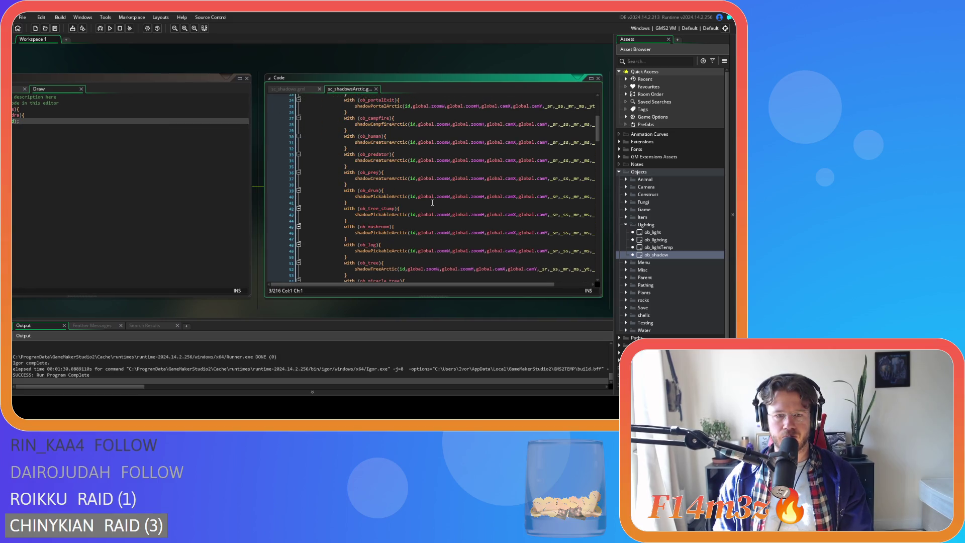
left_click_drag(354, 224, 341, 208)
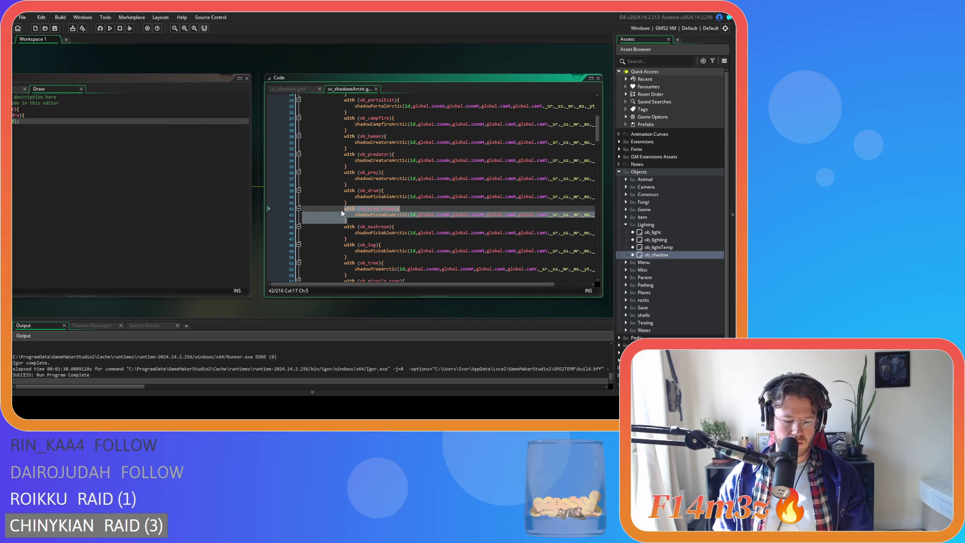
key("ctrl+k")
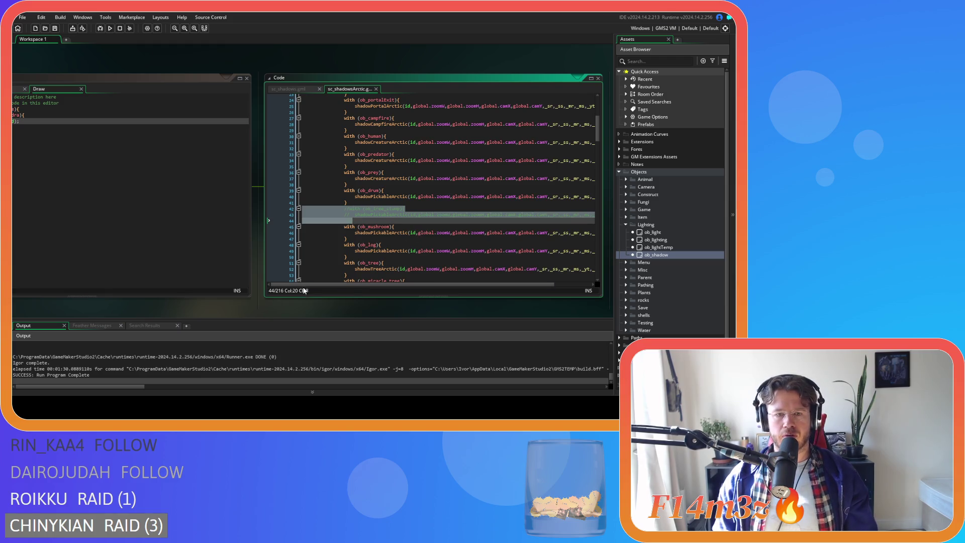
Step: Close all open editor windows via the workspace's Windows > Close All
scroll(352, 227, "down", 2)
right_click(111, 53)
mouse_move(128, 67)
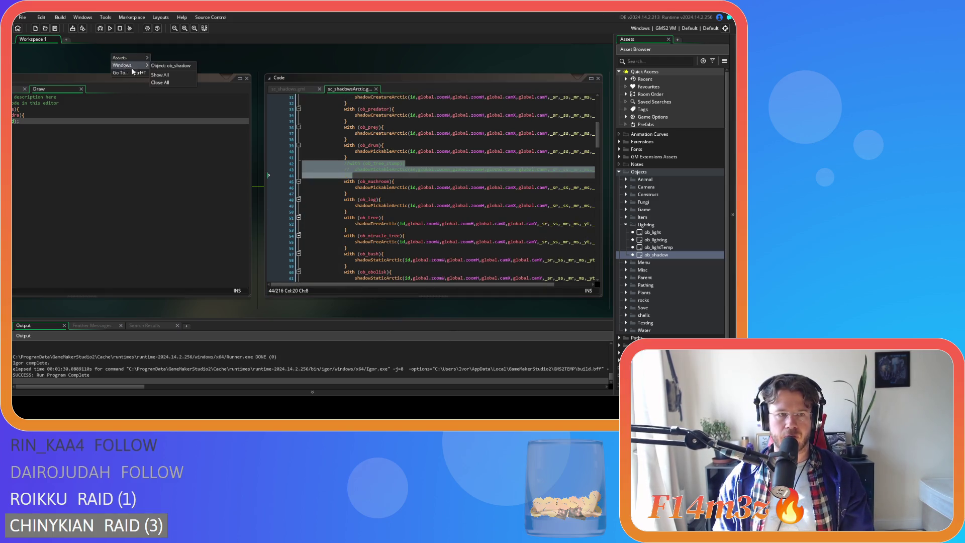
left_click(175, 82)
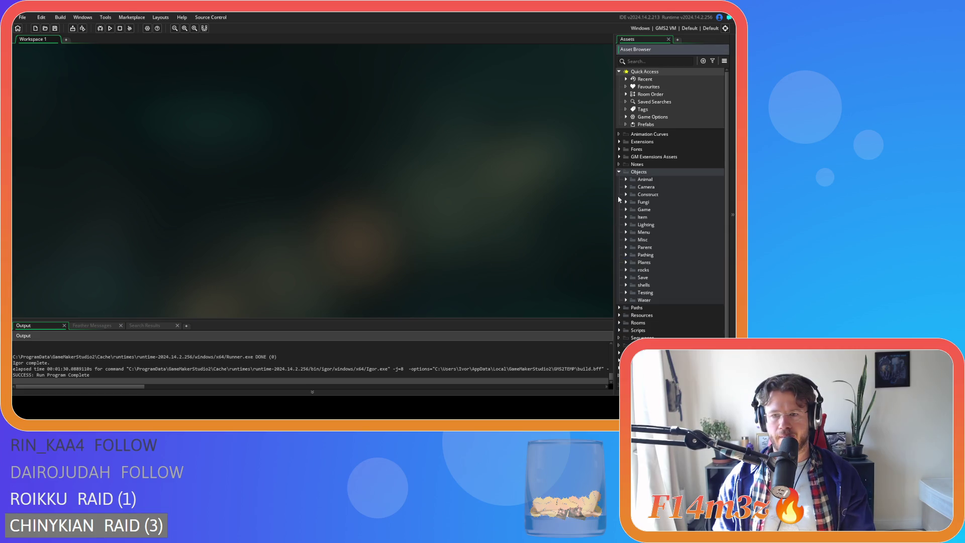
Step: Run the game with F5 to test tree felling until the run reports success
left_click(619, 172)
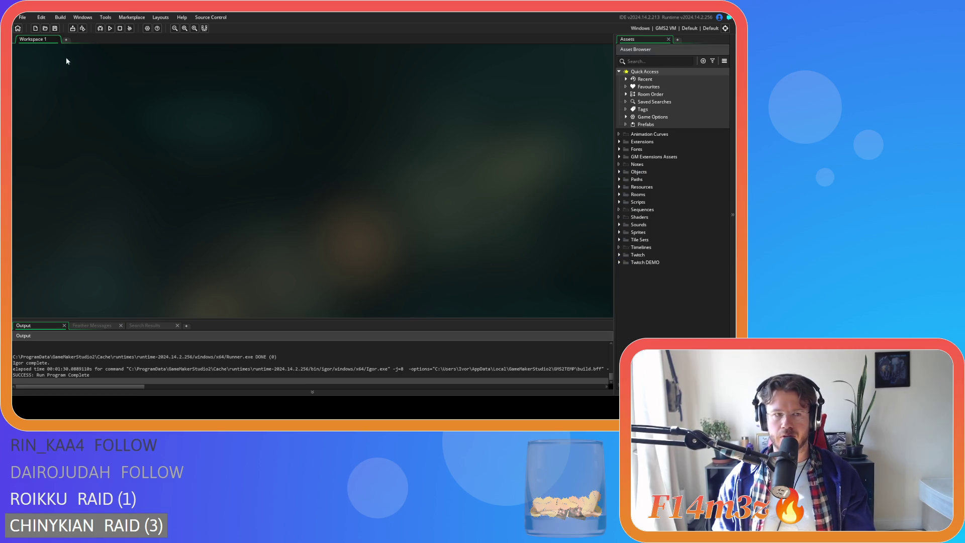
key("F5")
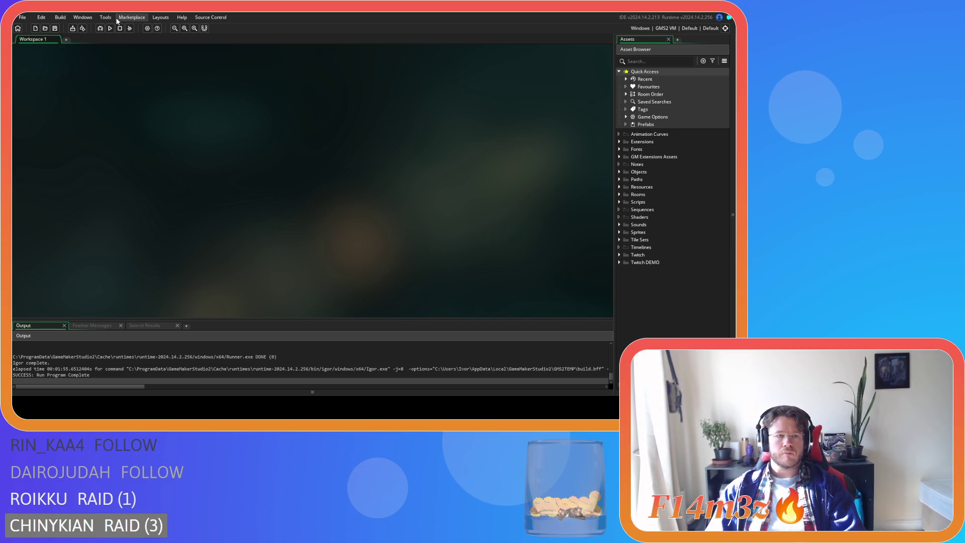
left_click(619, 172)
Step: Open ob_human's Create event and search it for 'state_fell'
left_click(626, 179)
left_click(633, 187)
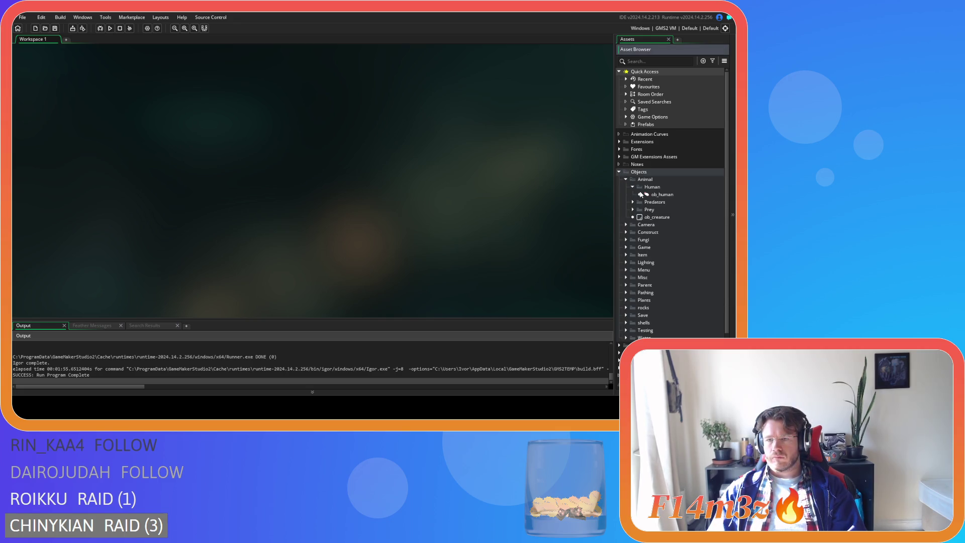
double_click(659, 194)
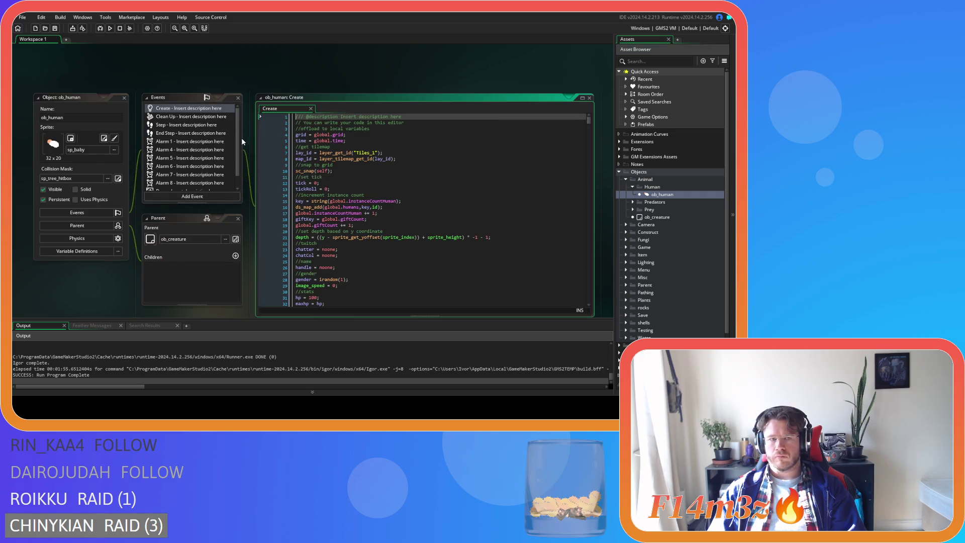
left_click(334, 141)
key("ctrl+f")
type("state")
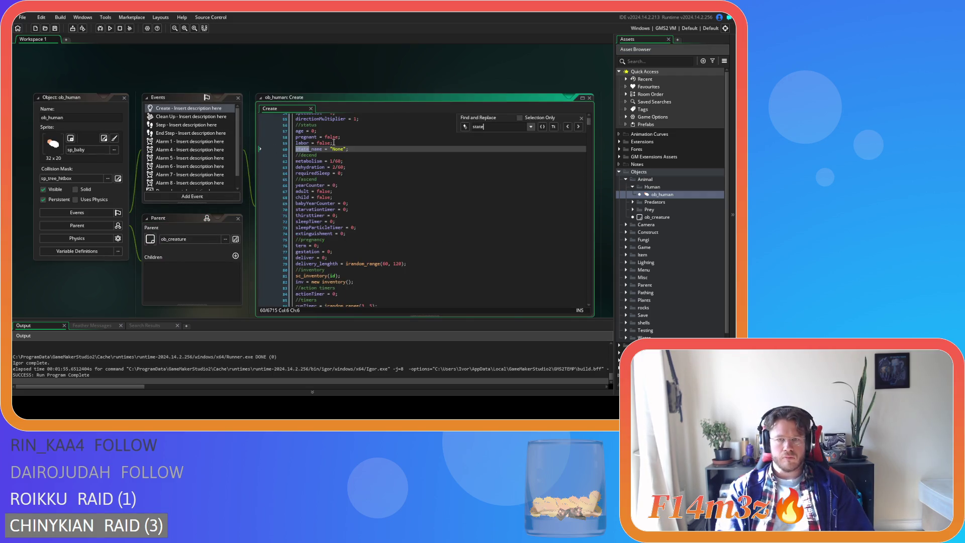
type("_fell")
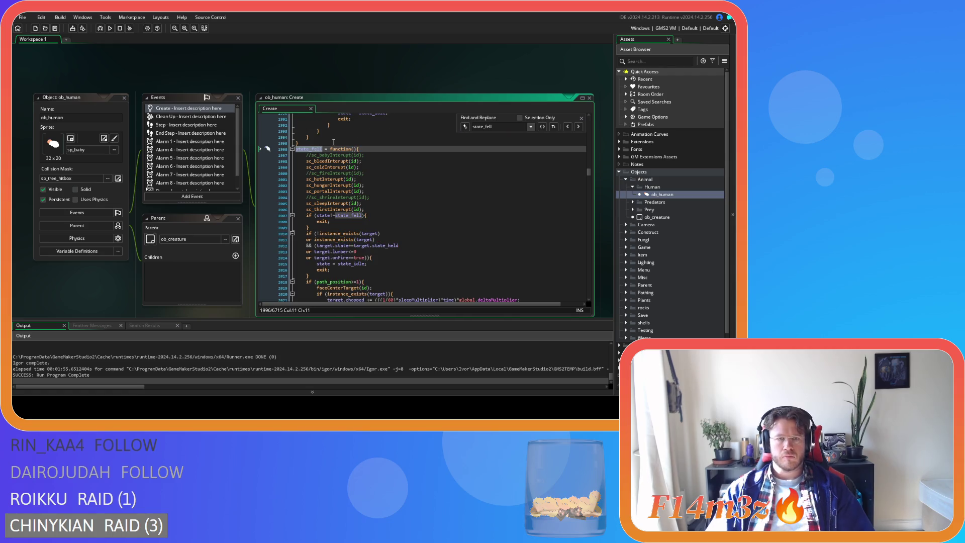
Step: Go to the fallen-tree sprite checks, down to the temperate small tree condition
scroll(428, 243, "down", 15)
scroll(429, 243, "down", 5)
left_click(446, 221)
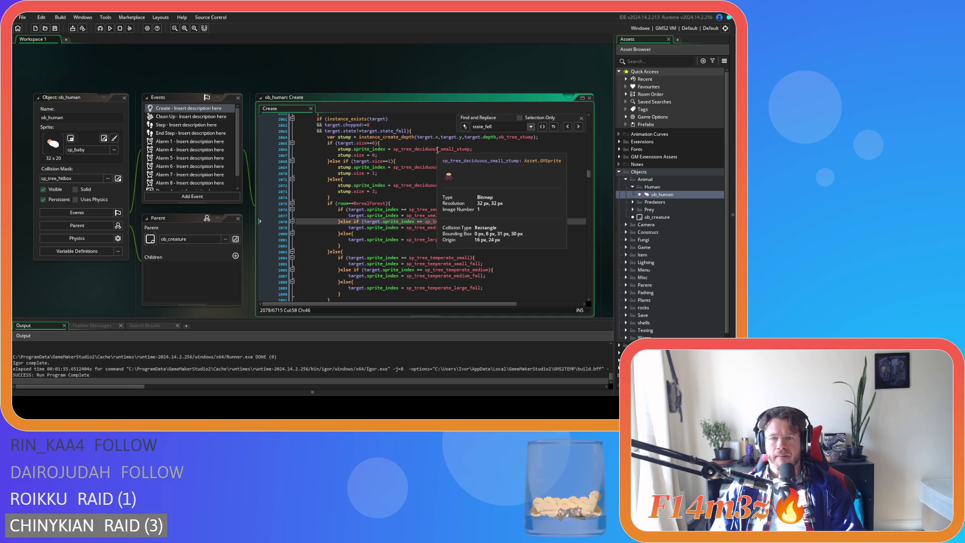
mouse_move(439, 168)
mouse_move(434, 186)
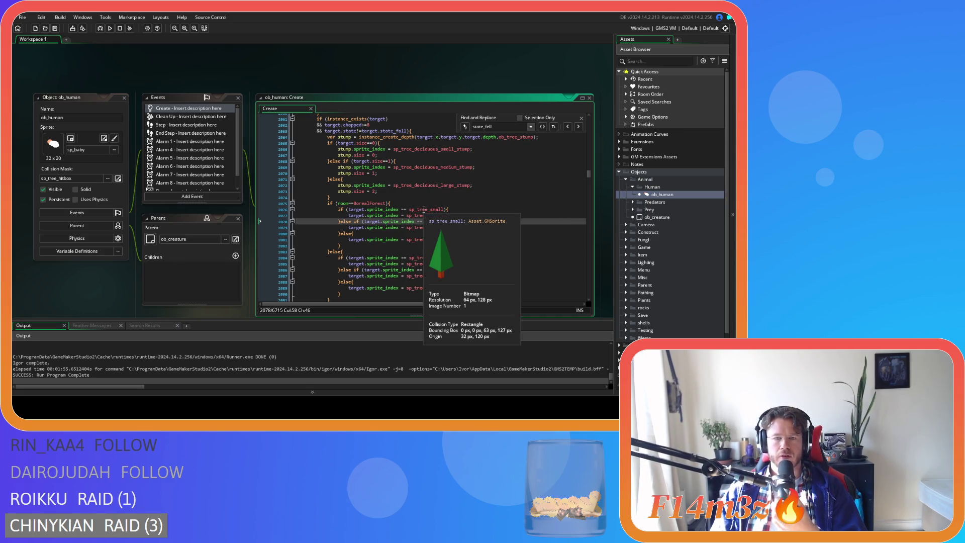
scroll(430, 243, "down", 1)
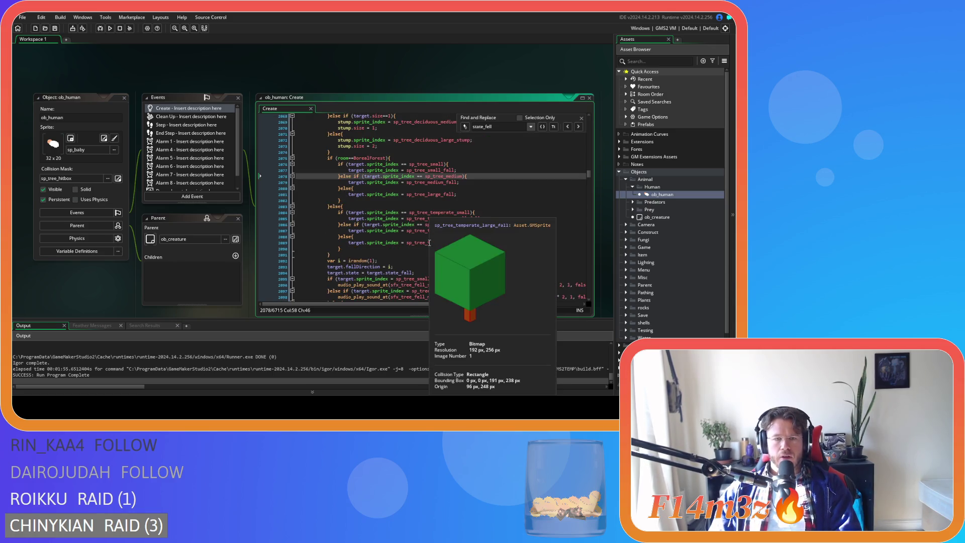
scroll(430, 243, "down", 3)
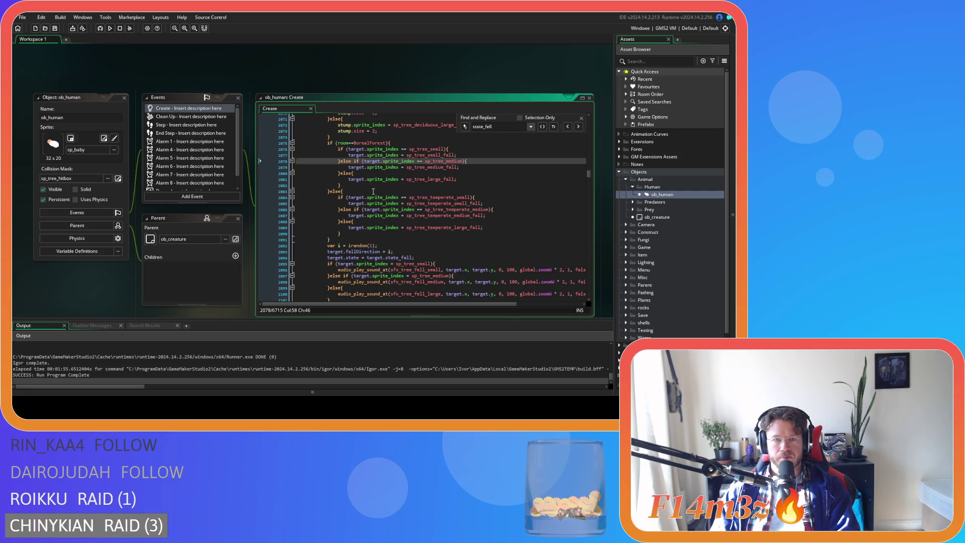
left_click(374, 192)
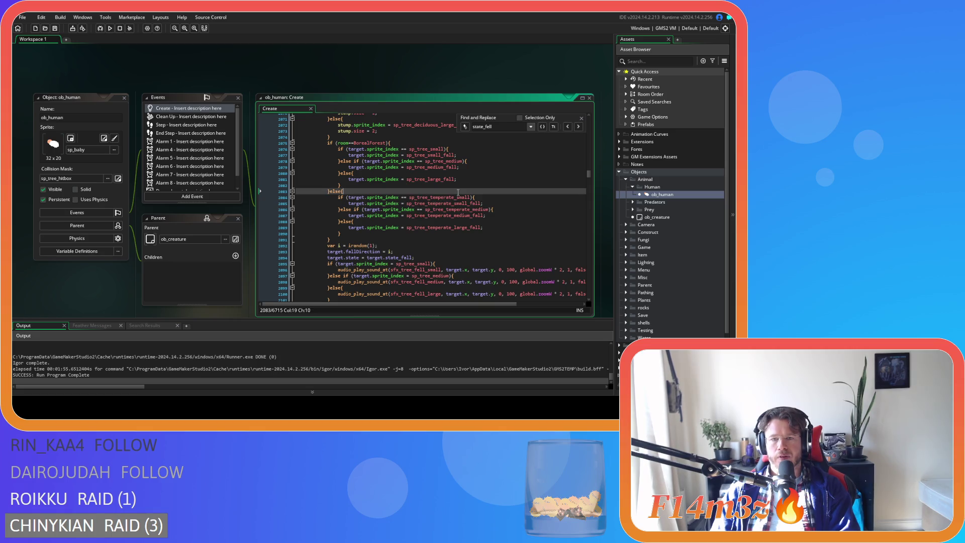
left_click(430, 197)
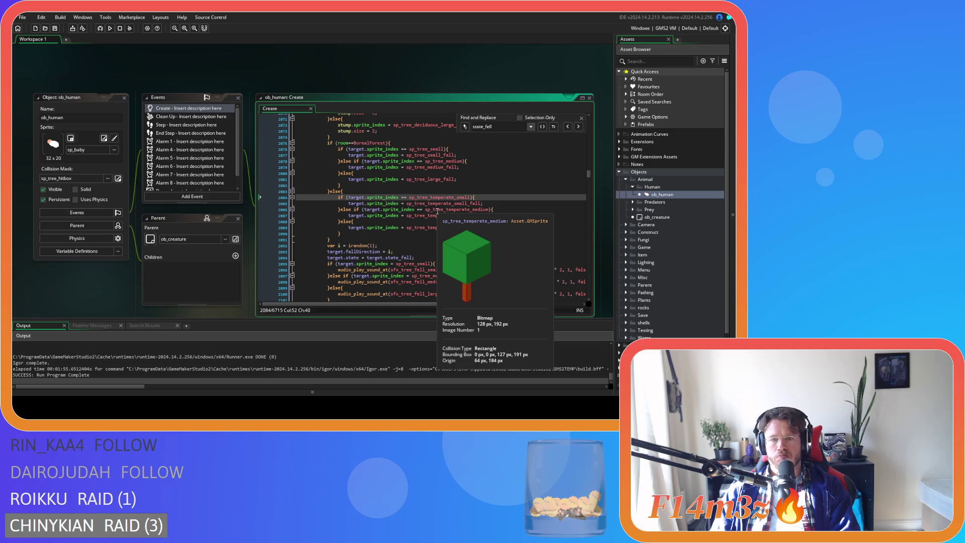
Step: Replace the temperate_small condition with sp_tree_deciduous_small_spring
left_click_drag(430, 197, 471, 200)
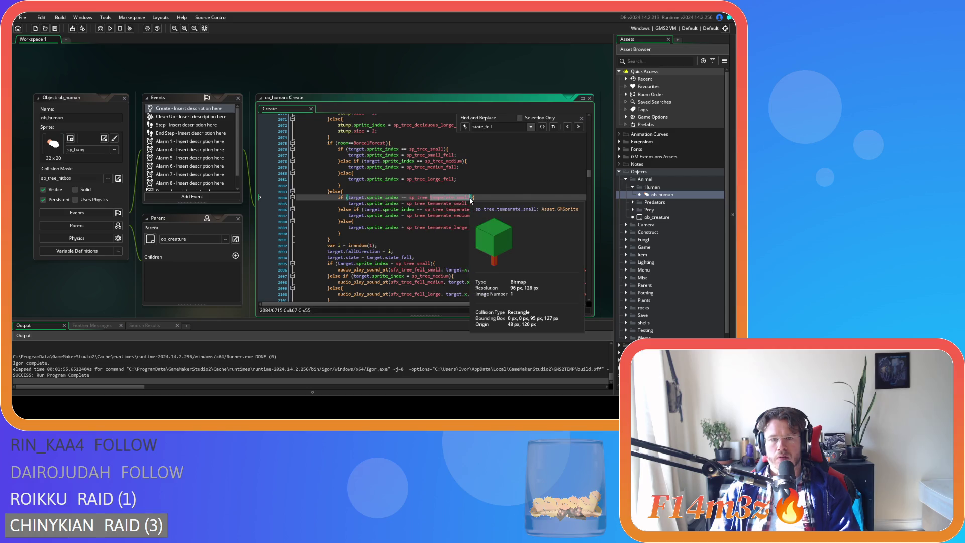
type("bor")
key("BackSpace")
key("BackSpace")
key("BackSpace")
type("dec")
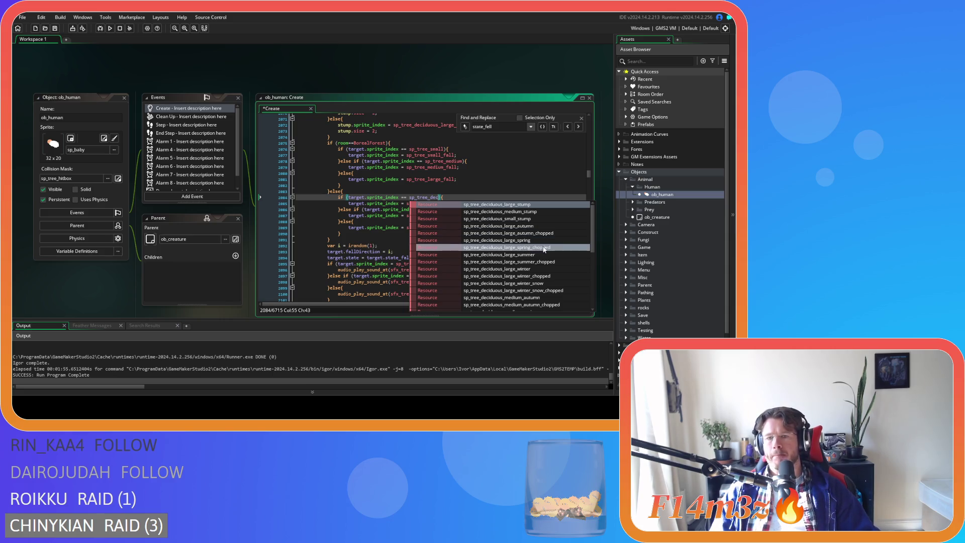
scroll(552, 259, "down", 6)
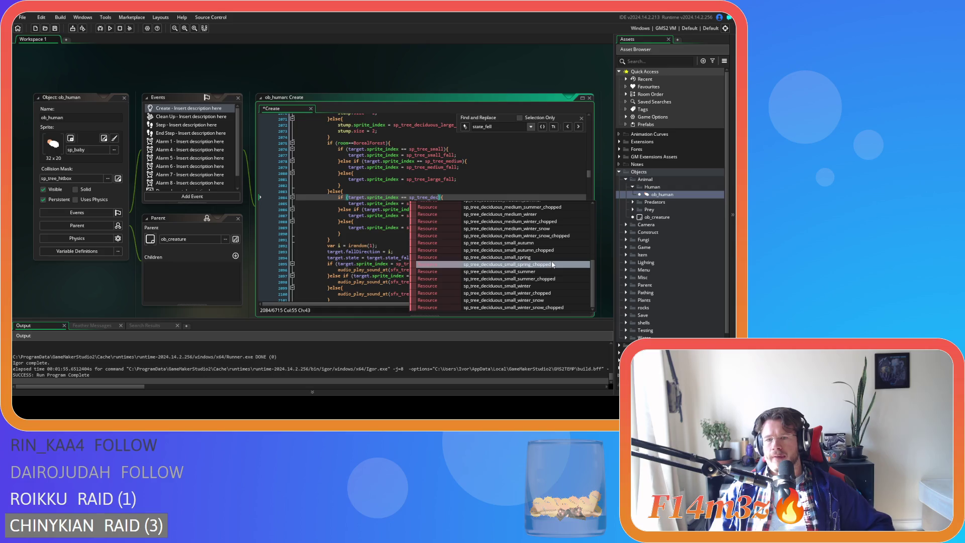
left_click(548, 257)
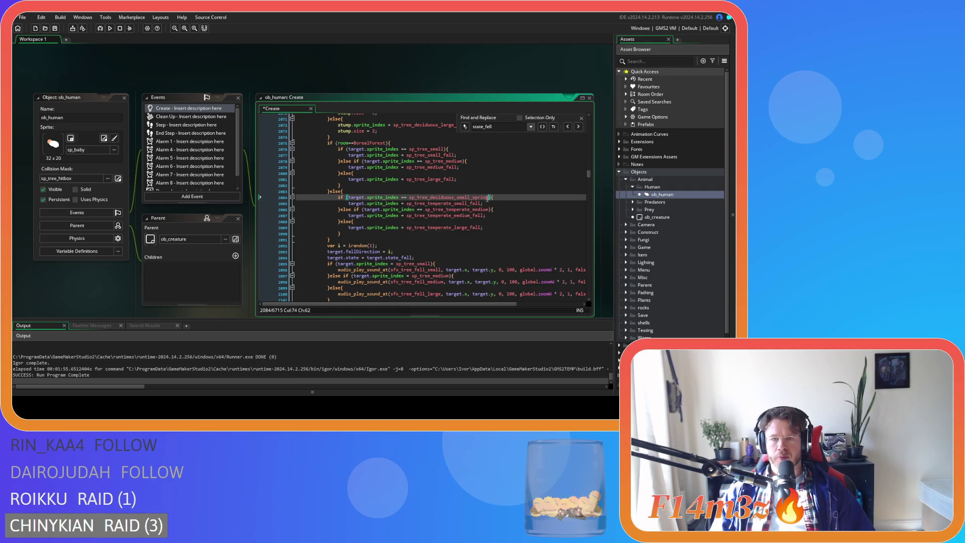
mouse_move(488, 199)
left_click_drag(489, 198, 410, 201)
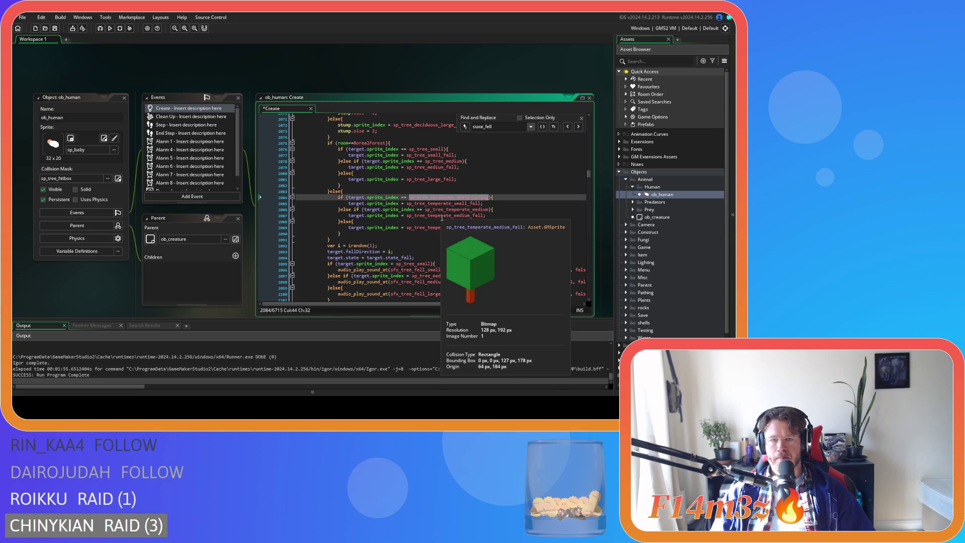
Step: Change the next condition to check sp_tree_deciduous_small_summer
double_click(446, 209)
type("sp_tree_deciduous_small_sp")
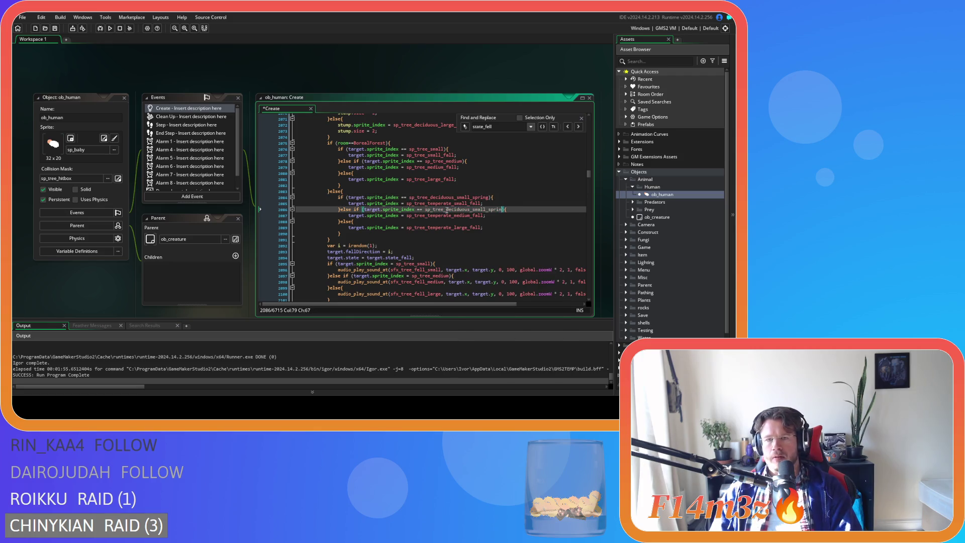
key("BackSpace")
key("BackSpace")
type("s")
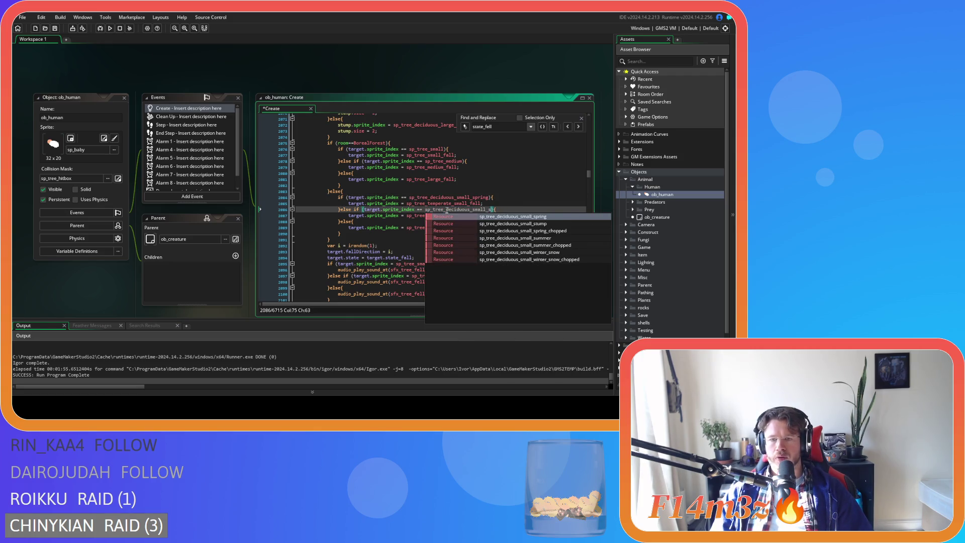
left_click(515, 238)
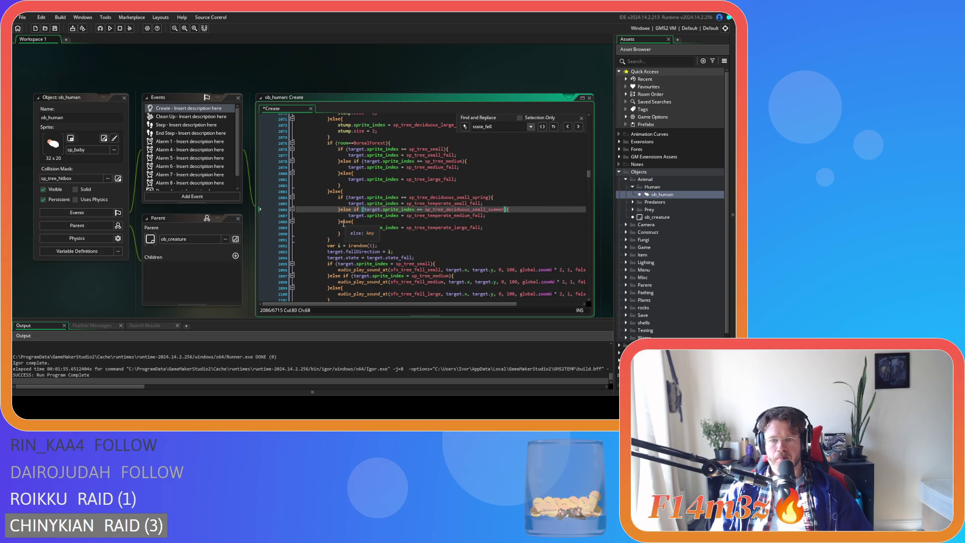
Step: Duplicate the summer branch as an else-if checking sp_tree_deciduous_small_autumn
left_click_drag(341, 220, 341, 210)
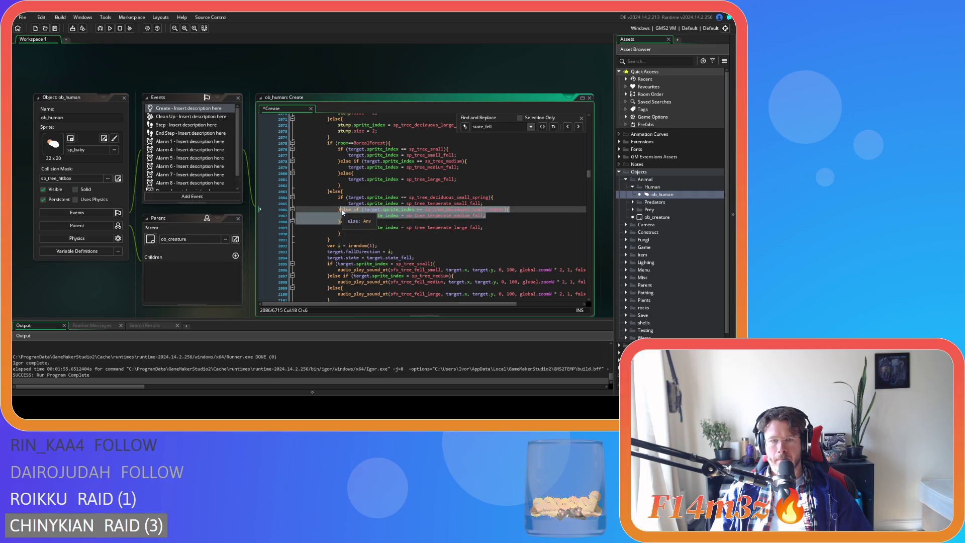
key("ctrl+c")
double_click(345, 221)
key("ctrl+v")
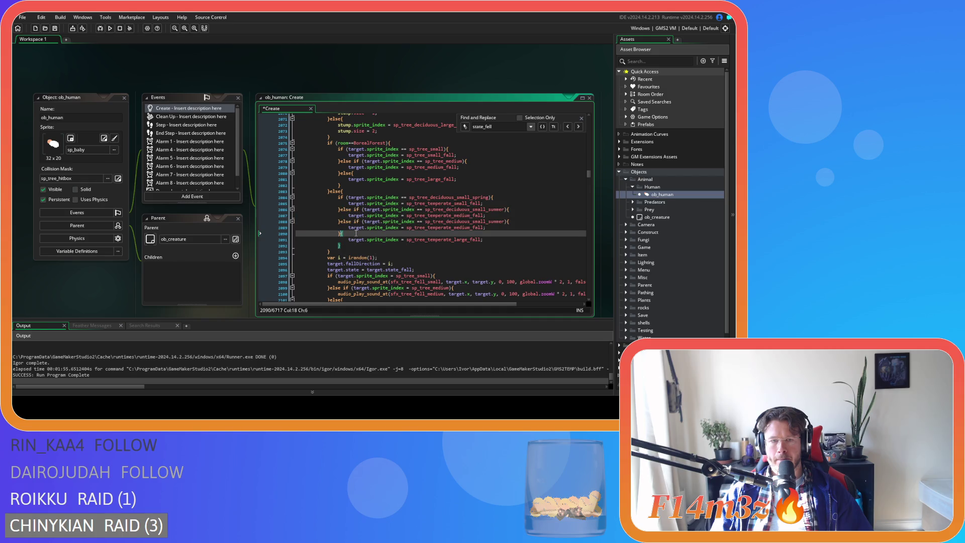
type("else")
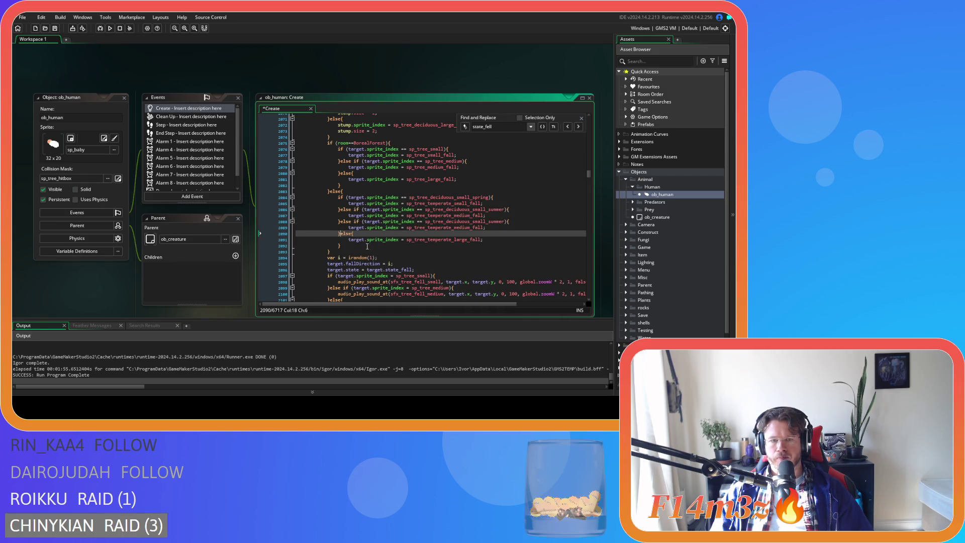
left_click(489, 221)
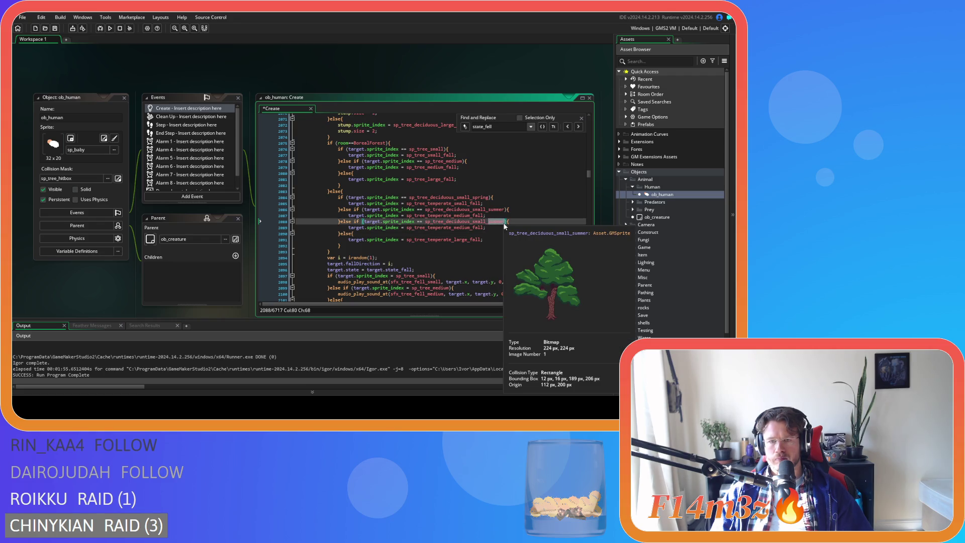
double_click(503, 223)
type("au")
left_click(504, 228)
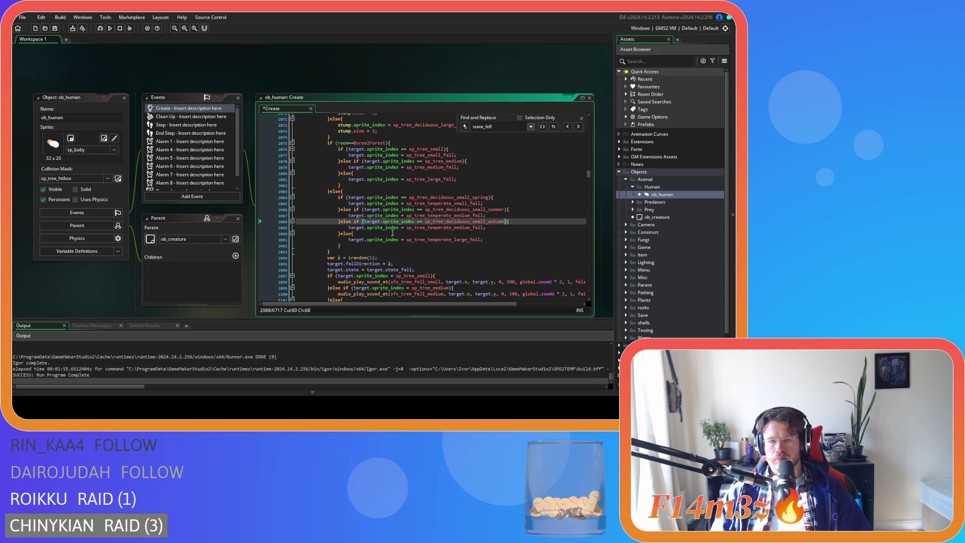
Step: Add another copied branch checking sp_tree_deciduous_small_winter
left_click(340, 234)
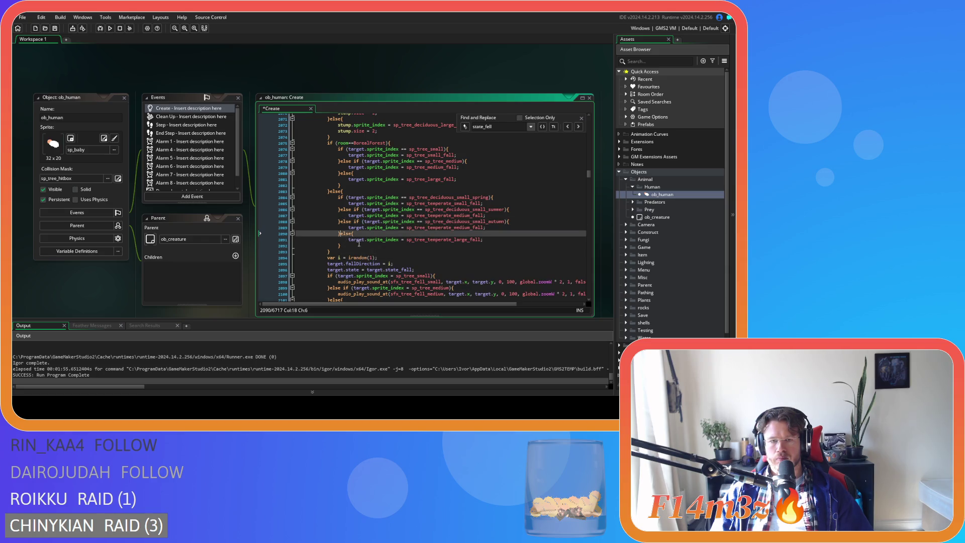
key("ctrl+v")
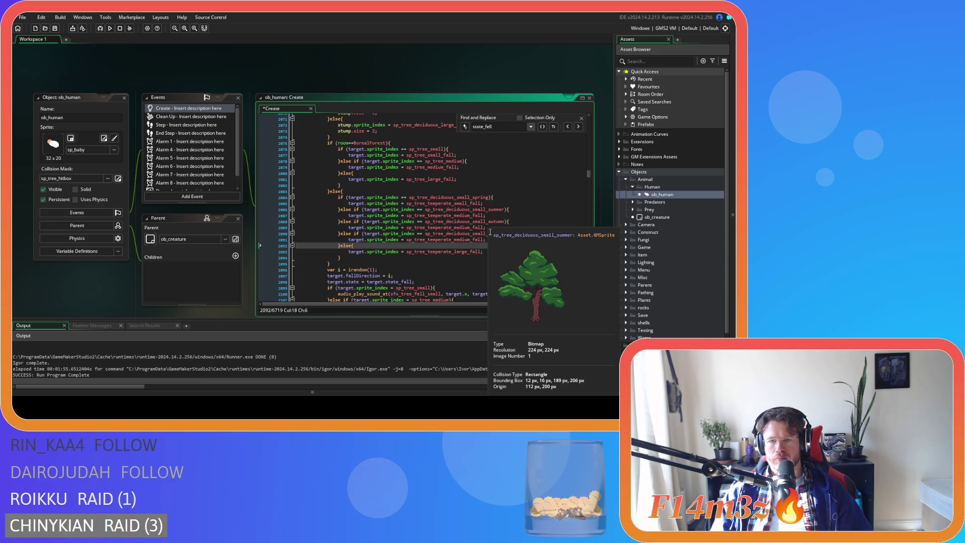
double_click(500, 233)
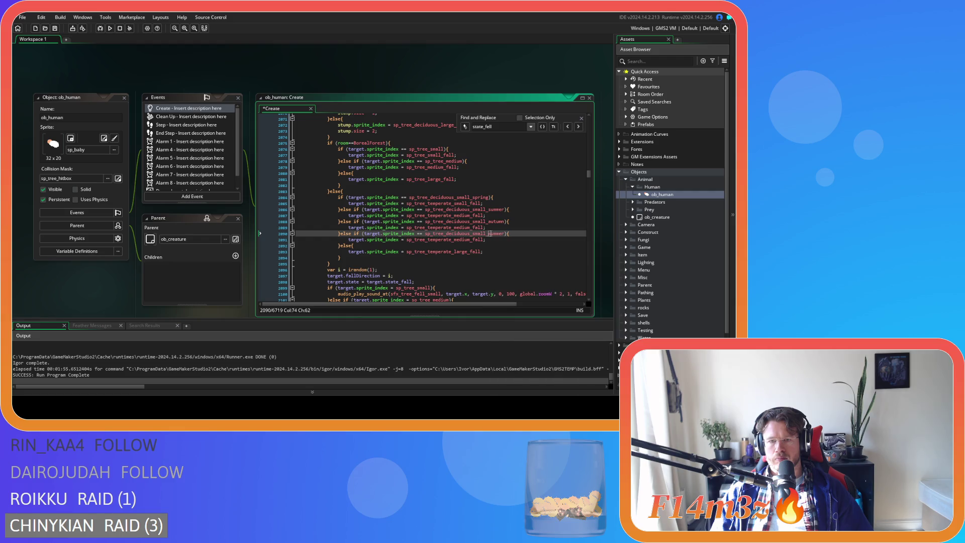
type("w")
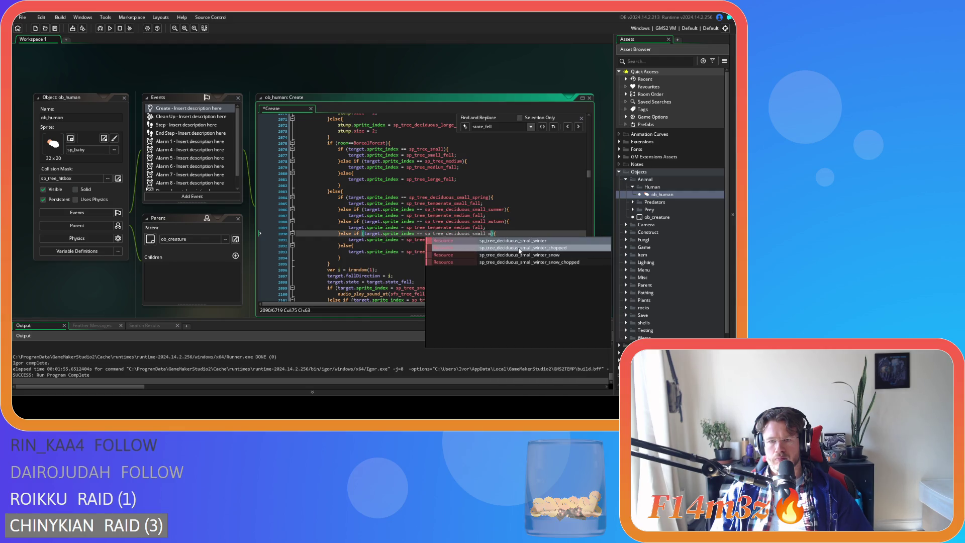
key("Return")
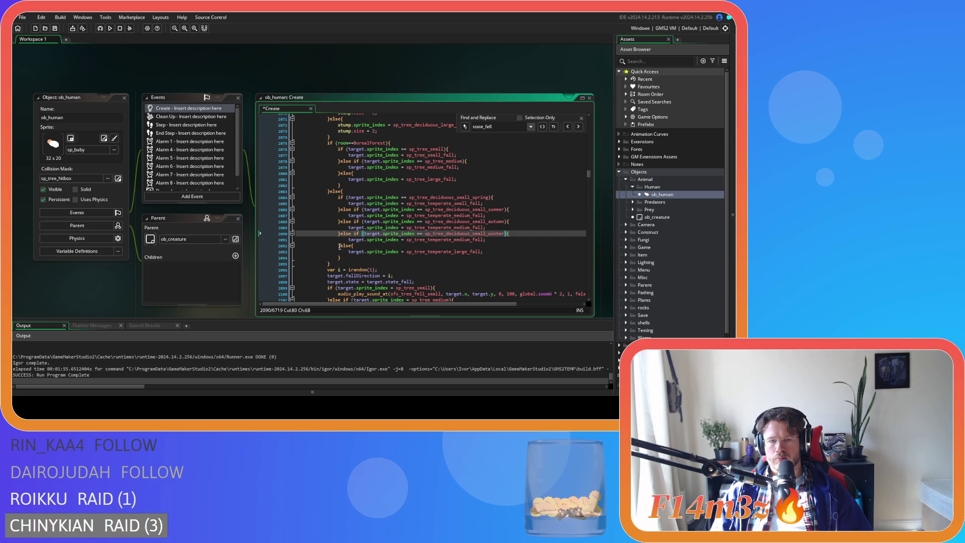
Step: Replace the final else with a condition for the small winter_snow sprite
left_click_drag(352, 233, 510, 234)
key("ctrl+c")
left_click(353, 246)
key("ctrl+v")
key("Left")
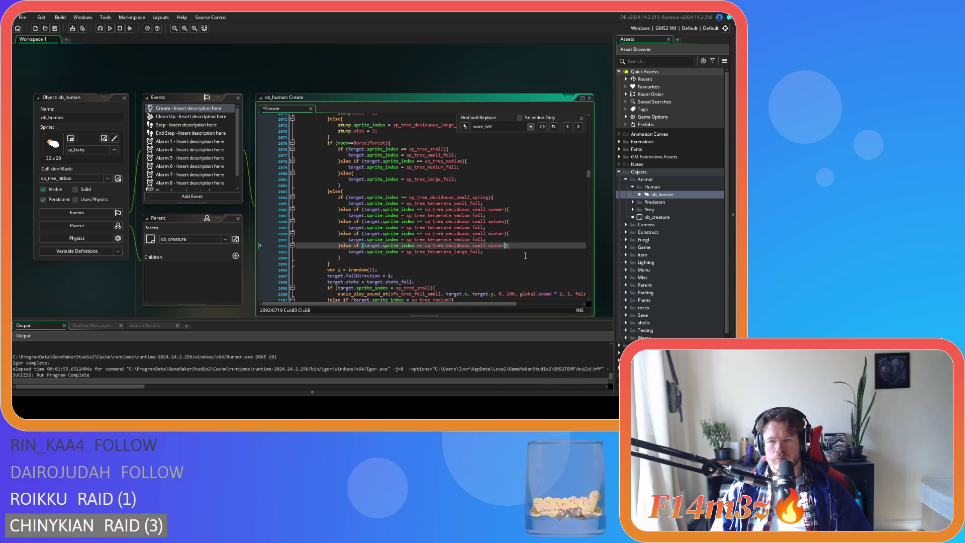
type("_")
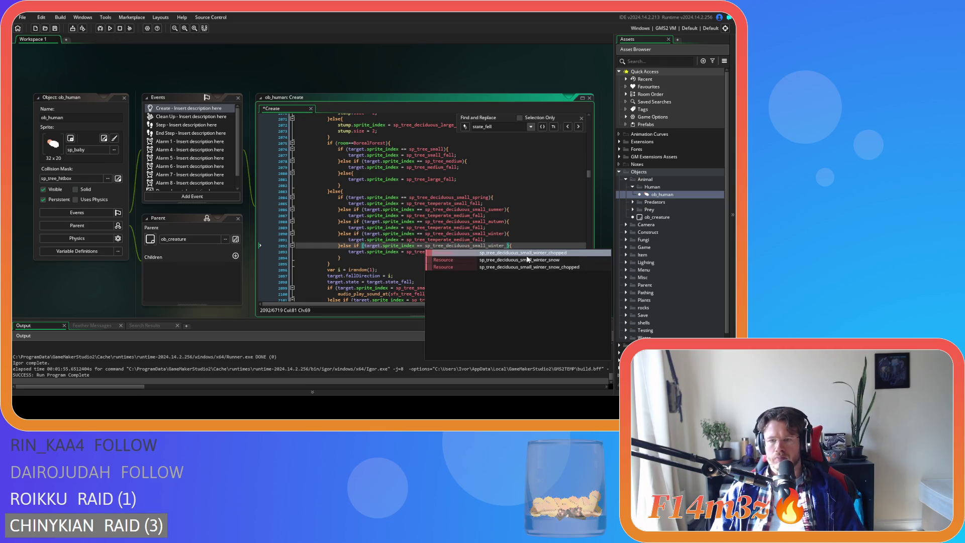
left_click(526, 260)
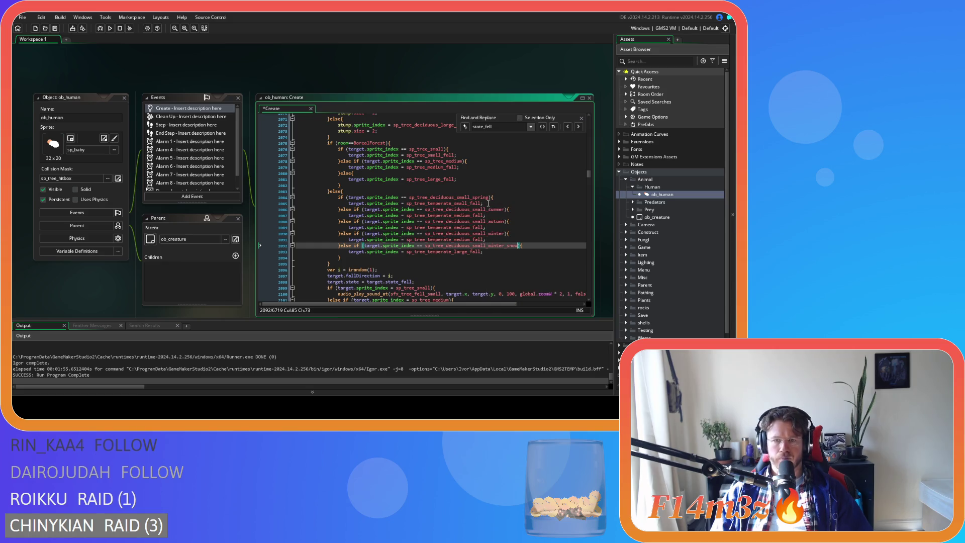
Step: Assign the small spring and summer _chopped sprites in their branches
left_click(470, 203)
double_click(470, 204)
type("sp_tree_deciduous_small_spring_")
key("Return")
left_click(469, 216)
double_click(469, 216)
type("sp_tree_deciduous_small_summer_")
key("Return")
Step: Assign the small autumn and winter _chopped sprites in their branches
double_click(472, 221)
key("ctrl+c")
double_click(473, 227)
key("ctrl+v")
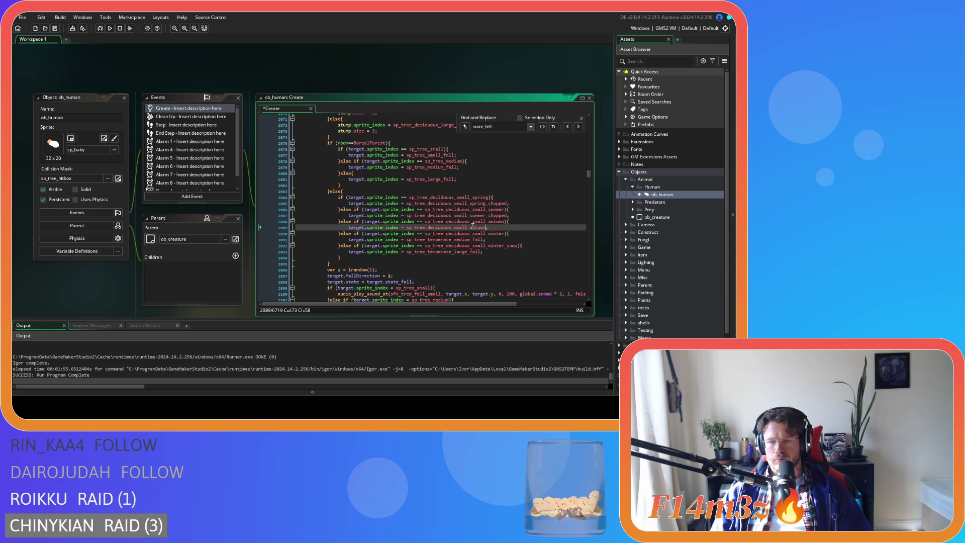
type("_chopped")
key("Return")
double_click(475, 234)
key("ctrl+c")
double_click(471, 239)
key("ctrl+v")
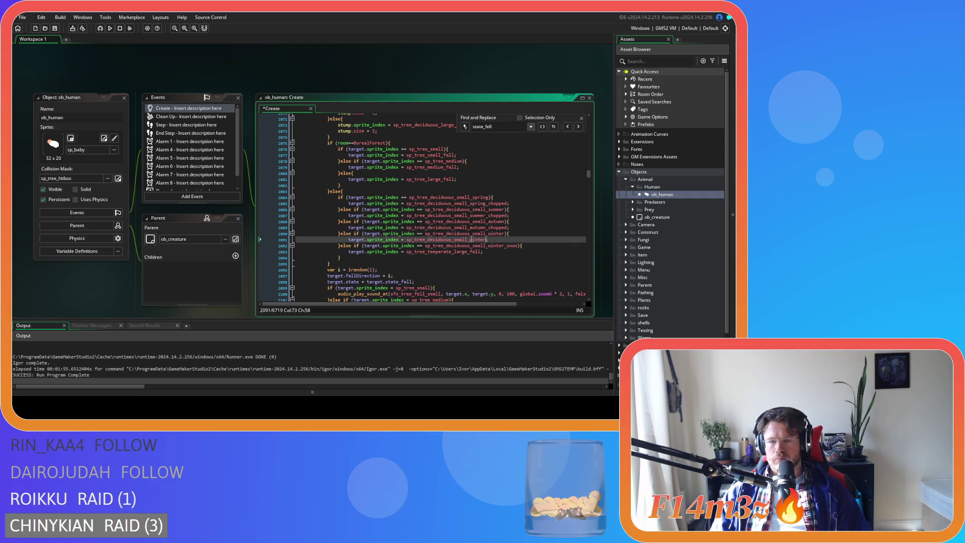
type("_")
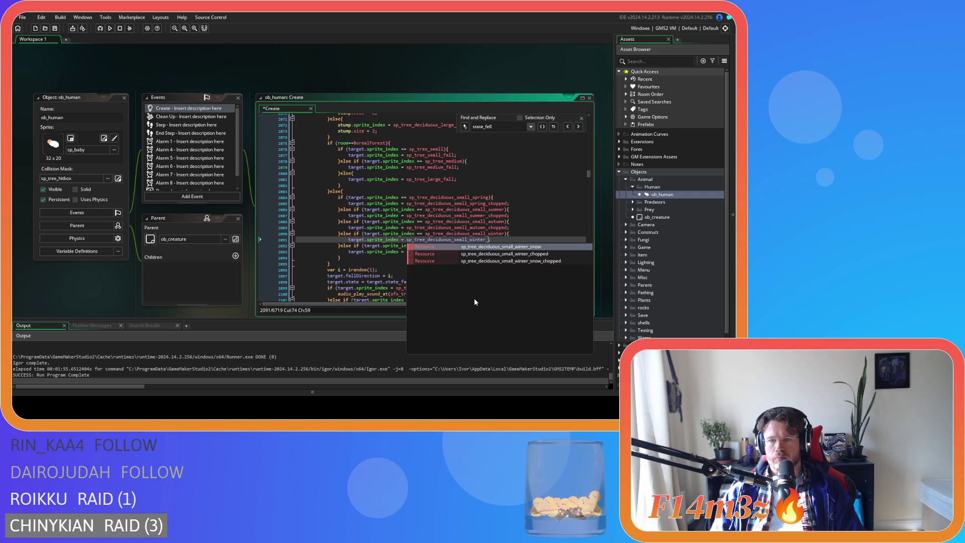
type("c")
key("Return")
Step: Assign the small winter_snow_chopped sprite to the last branch and save
double_click(495, 245)
key("ctrl+c")
double_click(468, 252)
key("ctrl+v")
type("_chopped")
key("ctrl+s")
Step: Paste a copy of the small deciduous if/else block below it, prefixed with 'else'
left_click_drag(341, 258, 336, 198)
key("ctrl+c")
left_click(354, 257)
key("ctrl+v")
left_click(340, 238)
type("else")
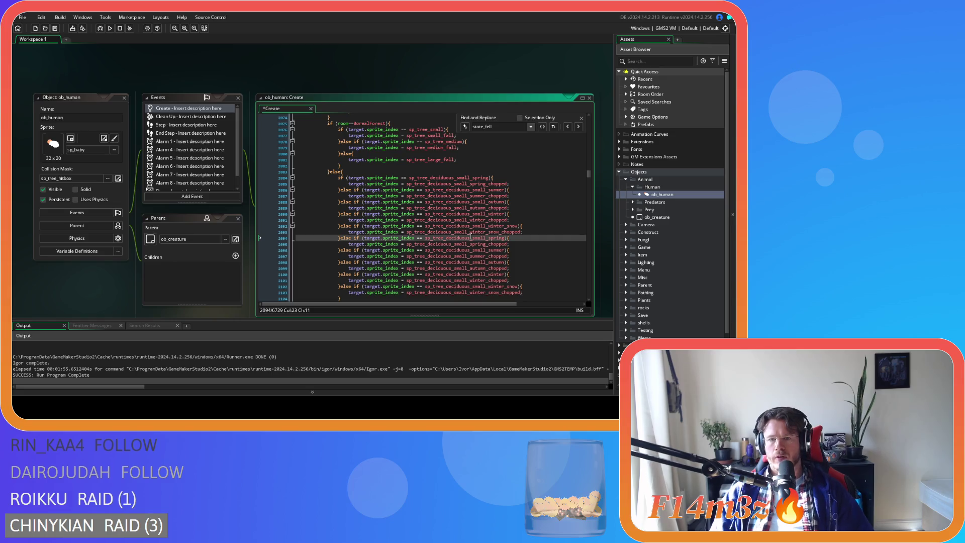
Step: Change 'small' to 'medium' in the copied block's first condition, giving sp_tree_deciduous_medium_spring
double_click(478, 237)
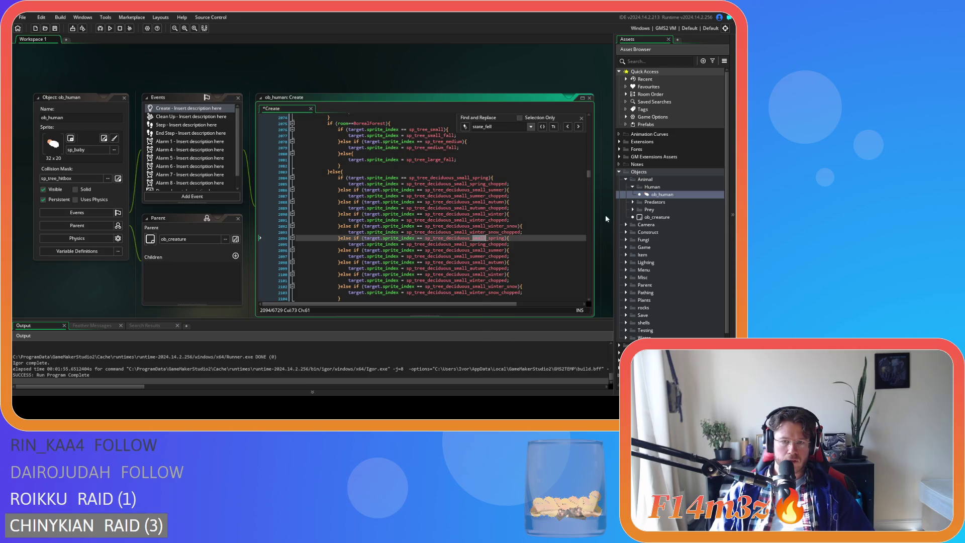
type("medium")
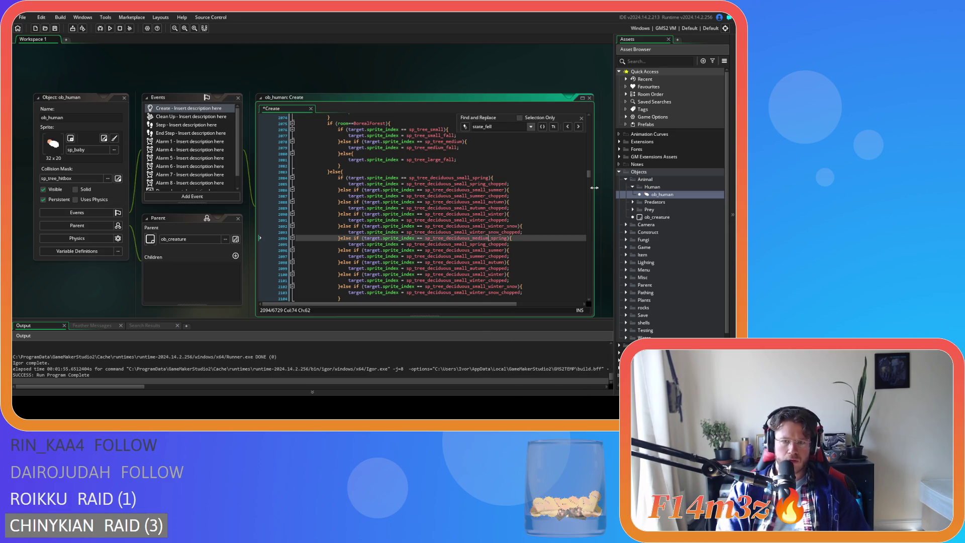
key("shift+Left")
key("shift+Left")
key("shift+Left")
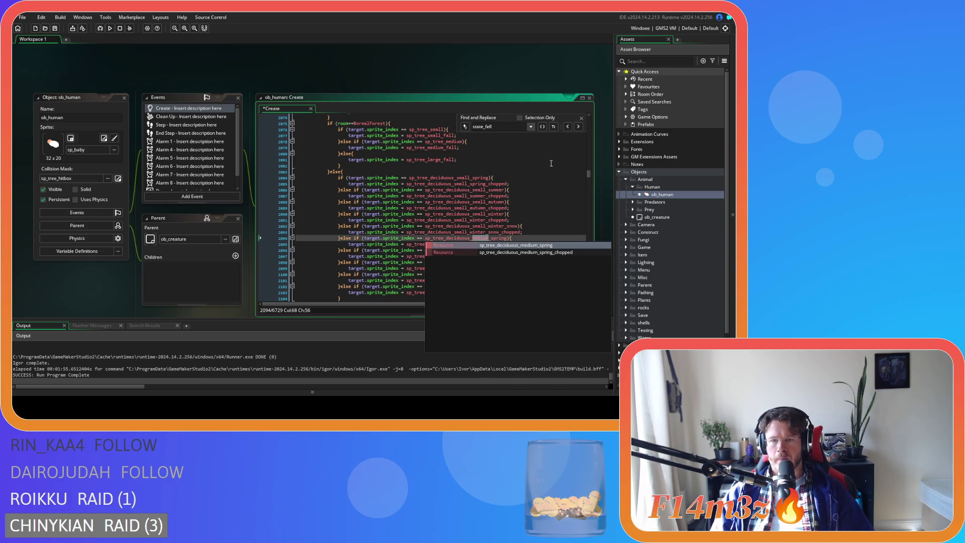
key("Escape")
key("Up")
key("Up")
key("Up")
key("End")
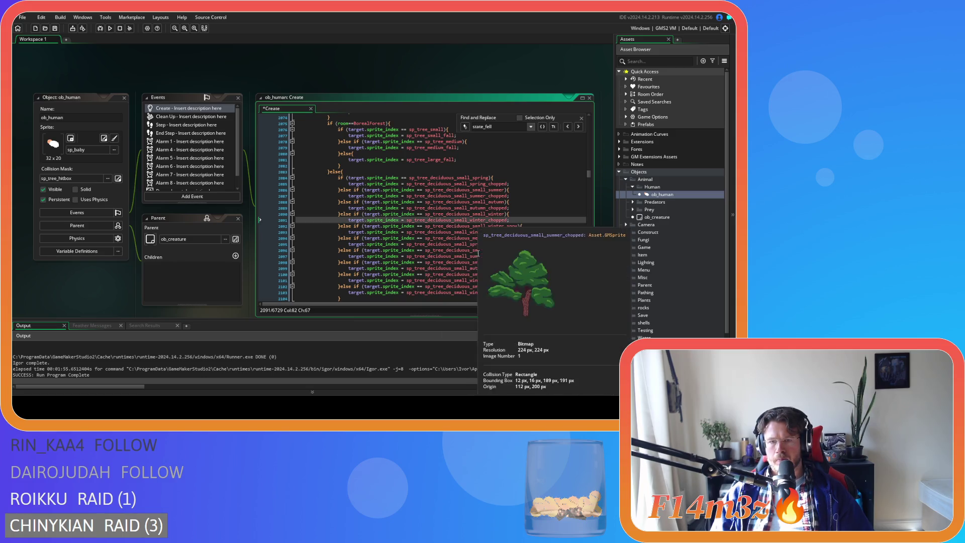
double_click(456, 245)
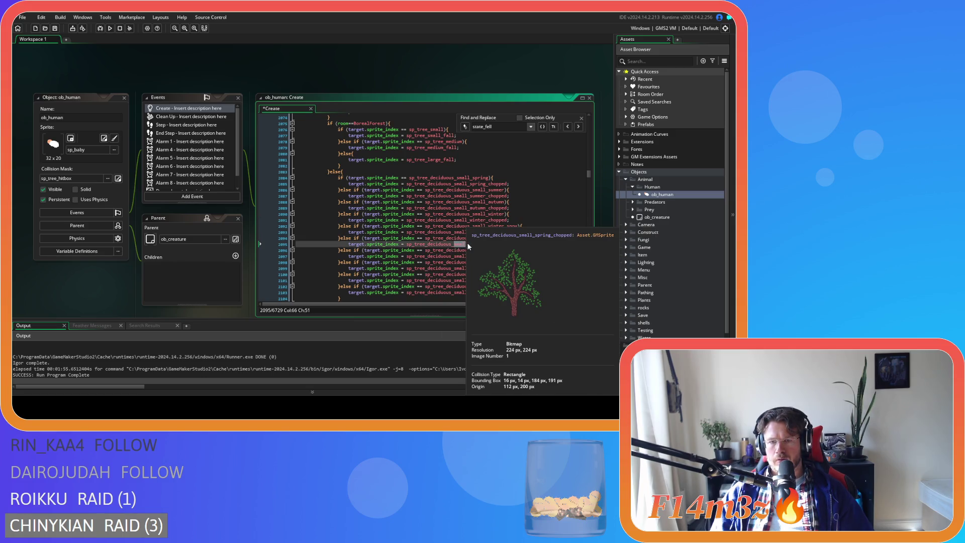
key("ctrl+f")
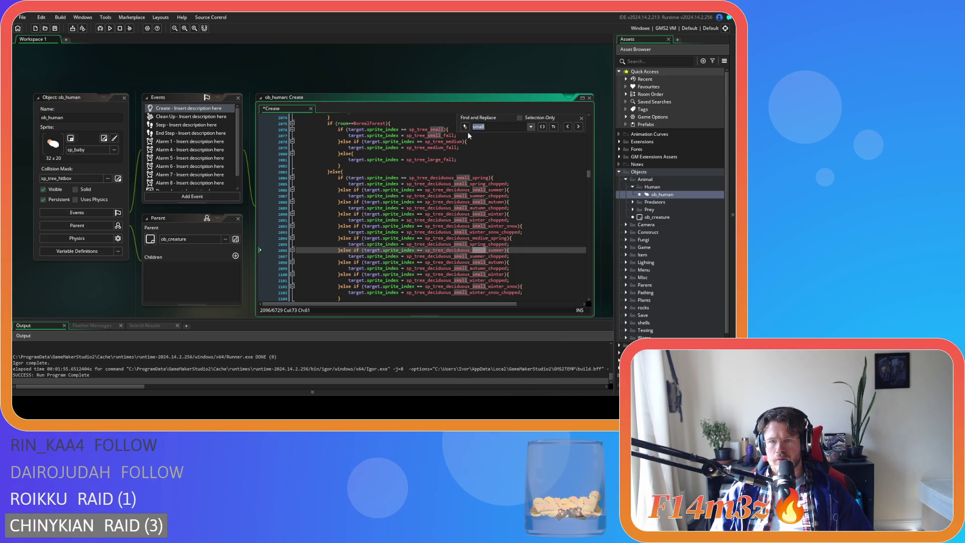
Step: Replace each remaining 'small' with 'medium' in the copied block and save
left_click(466, 127)
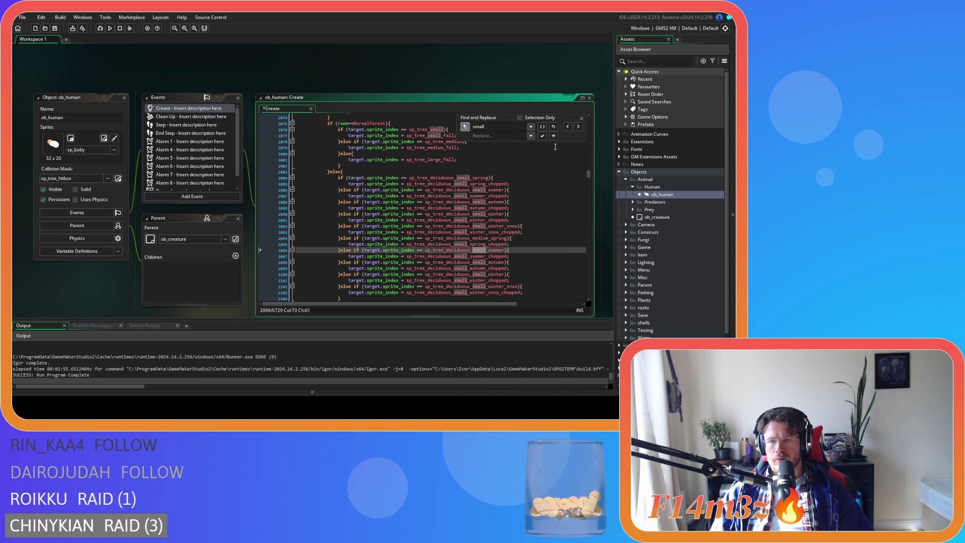
left_click(567, 126)
left_click(513, 136)
type("medium")
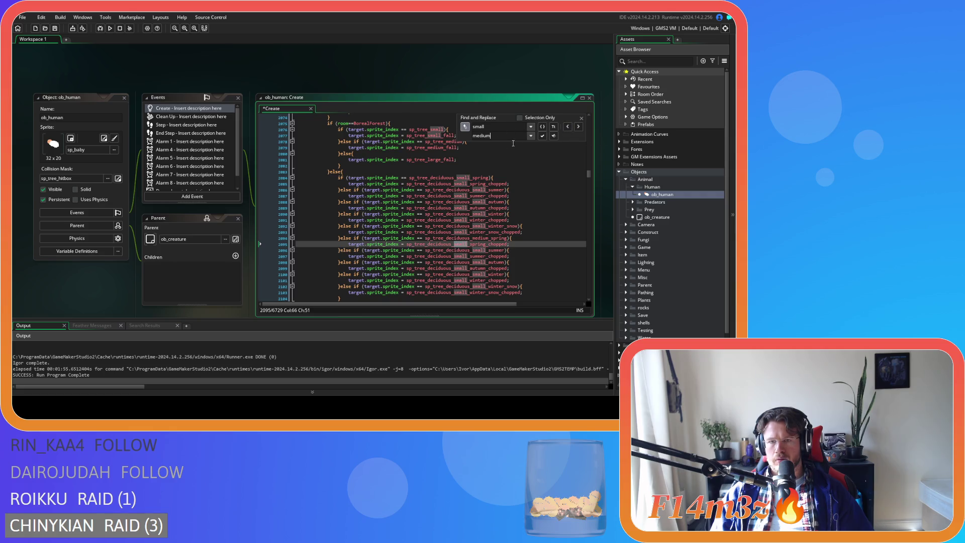
left_click(543, 136)
left_click(542, 136)
left_click(543, 136)
left_click(543, 135)
left_click(543, 135)
left_click(542, 136)
left_click(543, 136)
left_click(543, 136)
left_click(542, 136)
left_click(581, 118)
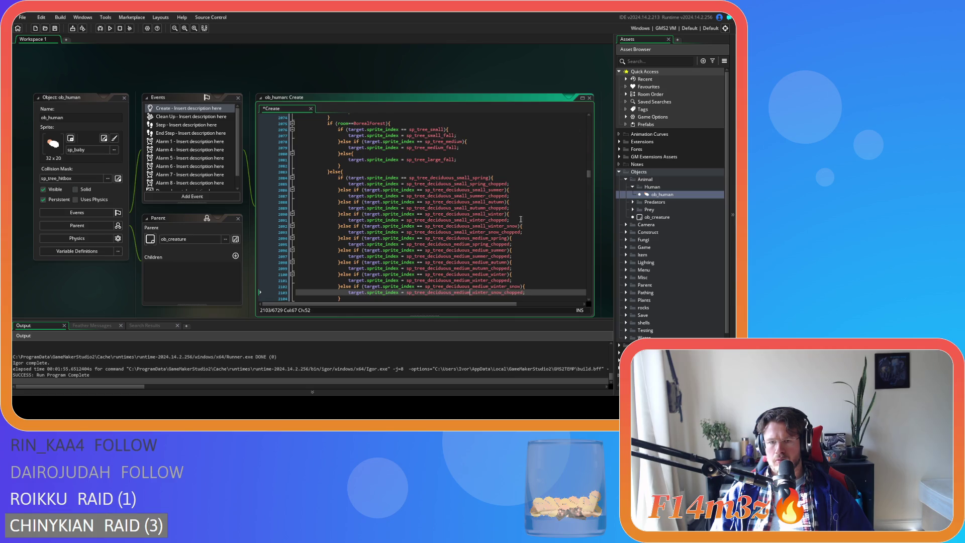
key("ctrl+s")
scroll(526, 274, "down", 1)
left_click_drag(340, 285, 346, 242)
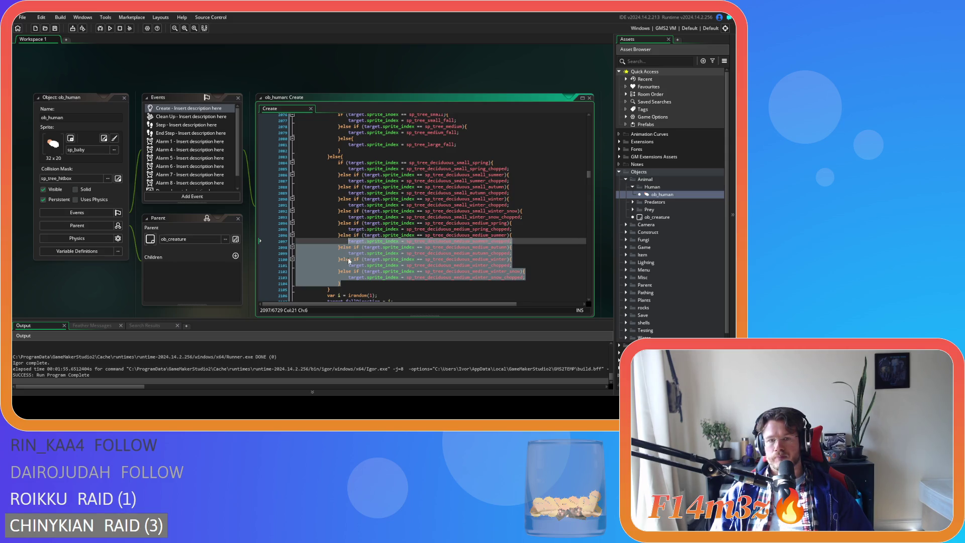
Step: Duplicate the medium deciduous else-if block directly below itself with Ctrl+D
left_click(353, 282)
left_click_drag(353, 282, 342, 225)
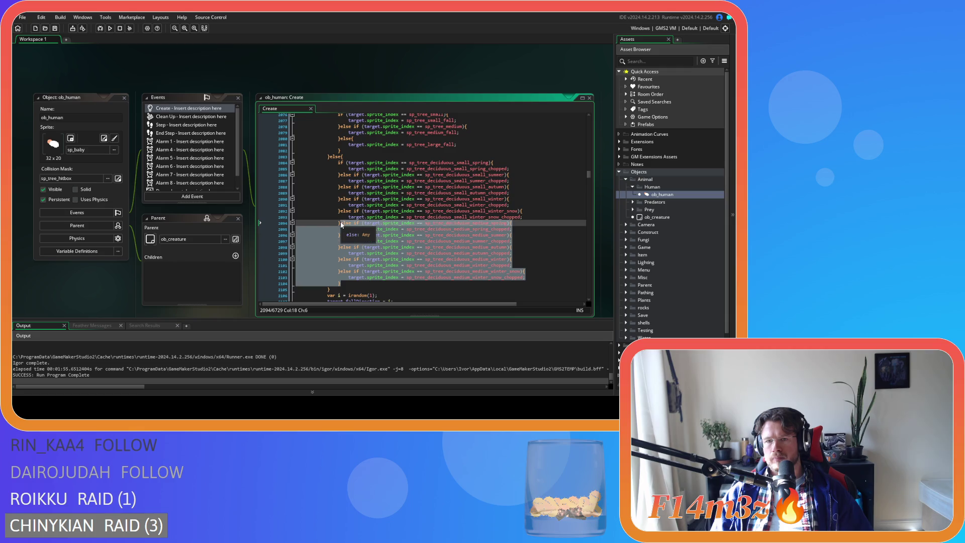
key("ctrl+d")
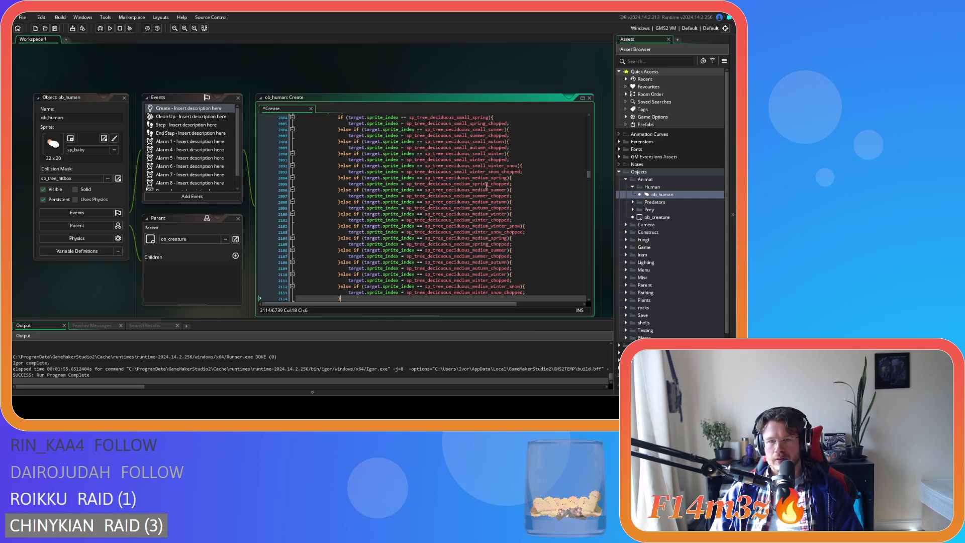
left_click(517, 213)
key("Down")
key("Down")
key("Down")
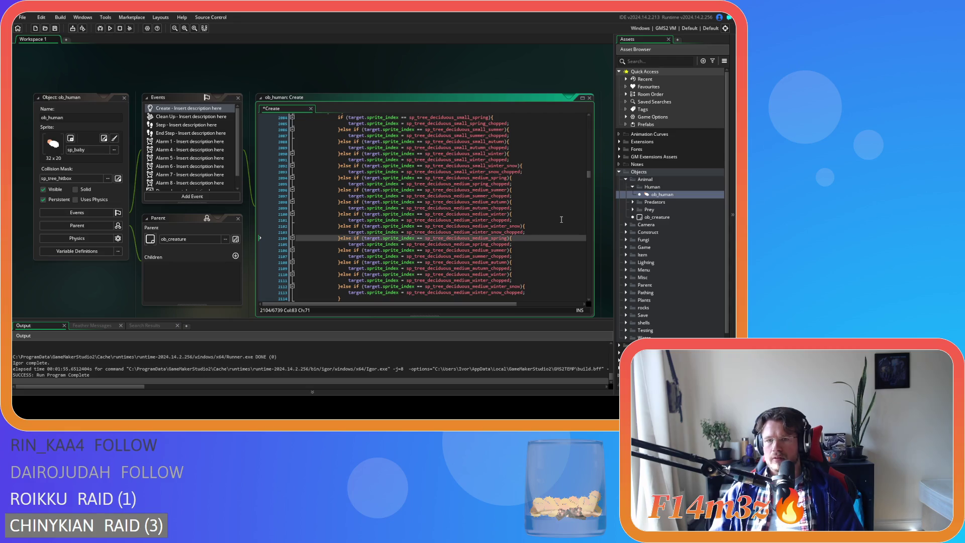
double_click(482, 239)
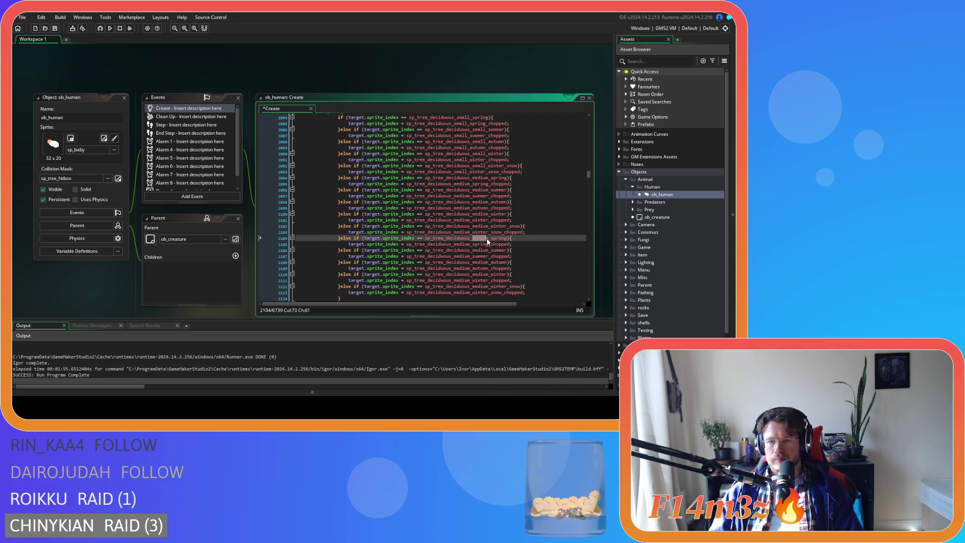
key("ctrl+f")
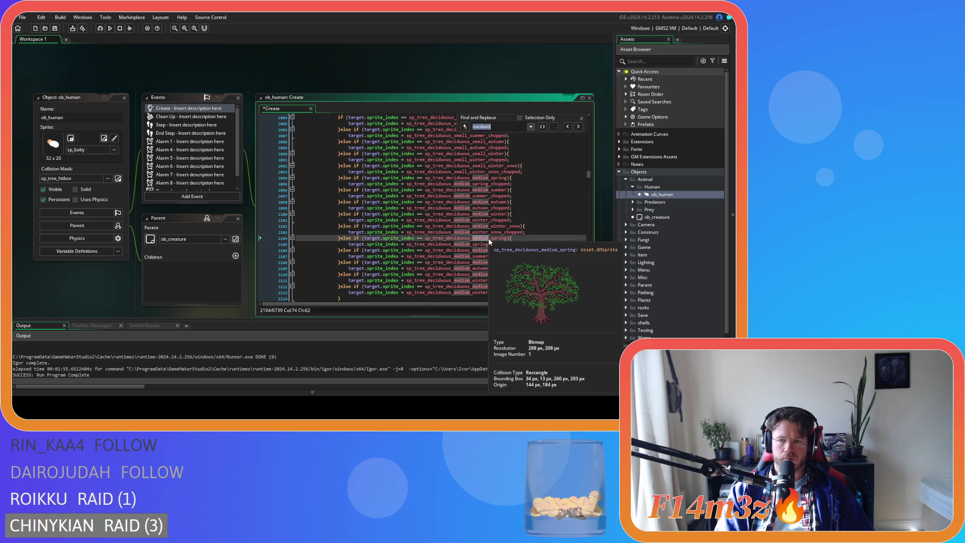
Step: Replace 'medium' with 'large' throughout the newest block and save the code
left_click(465, 127)
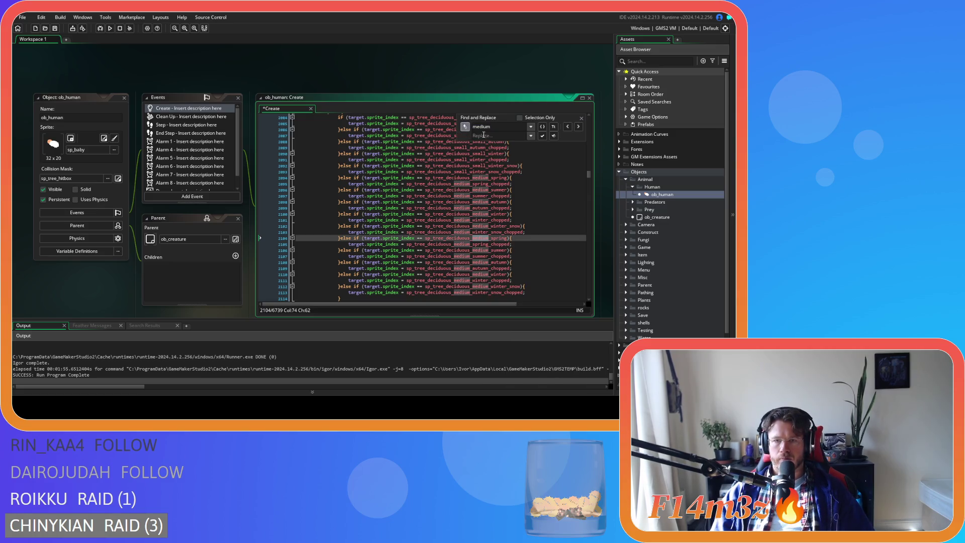
type("large")
left_click(543, 138)
left_click(543, 138)
left_click(544, 138)
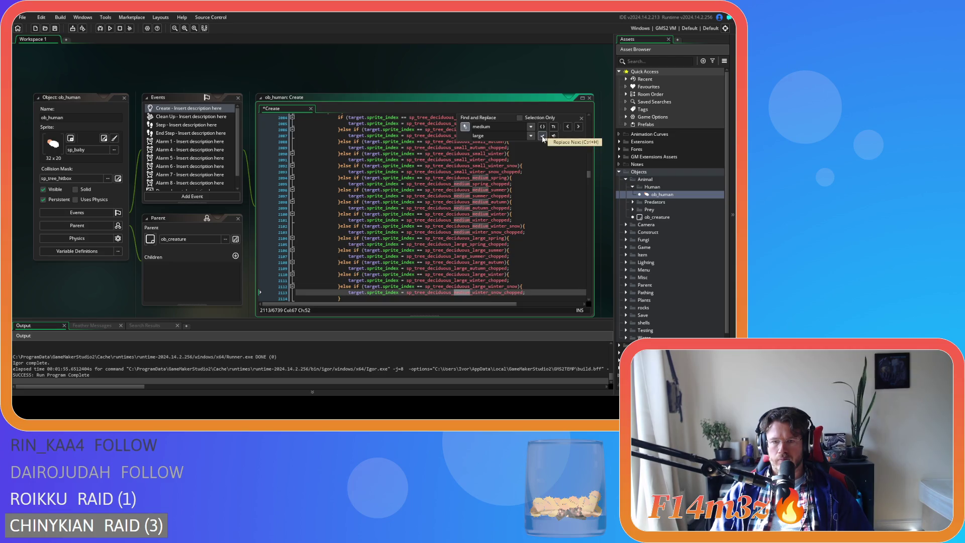
left_click(581, 116)
type("large")
key("ctrl+s")
left_click(530, 280)
scroll(530, 278, "up", 3)
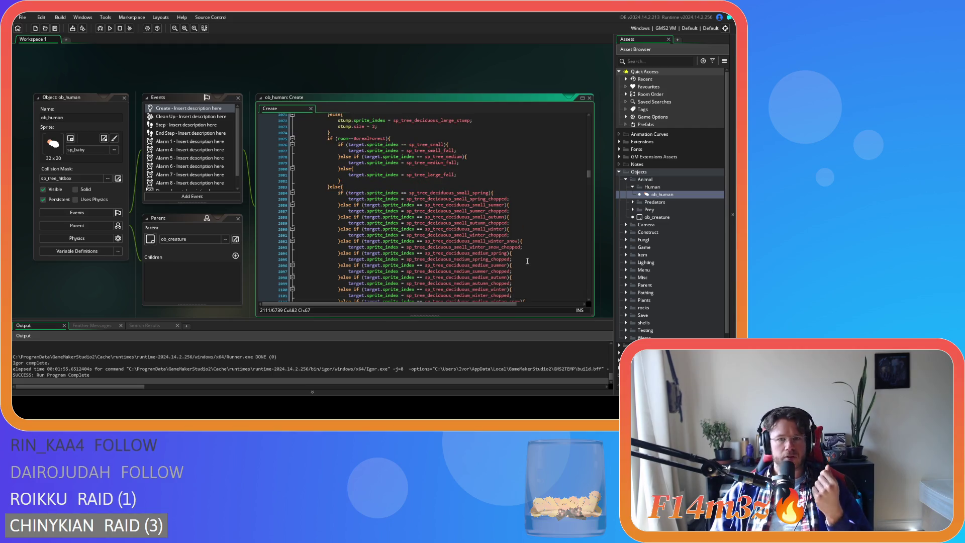
Step: Check the large winter chopped sprite preview, then build and run the game with F5
scroll(527, 264, "down", 3)
scroll(527, 261, "down", 3)
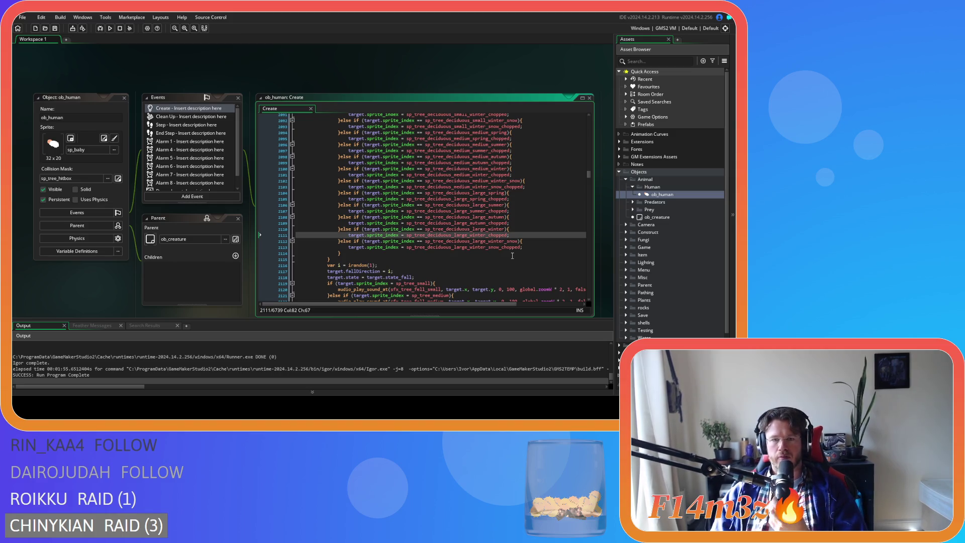
left_click(461, 252)
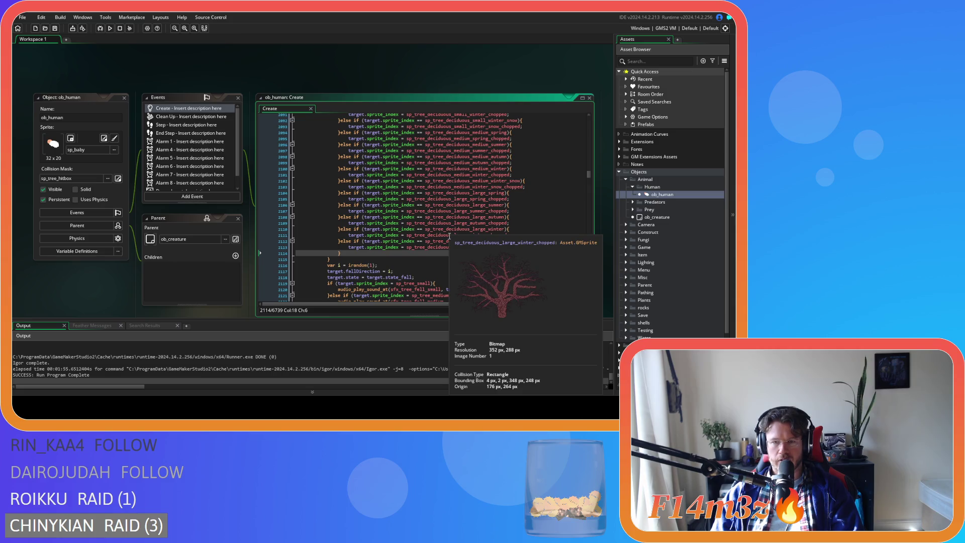
scroll(528, 225, "up", 3)
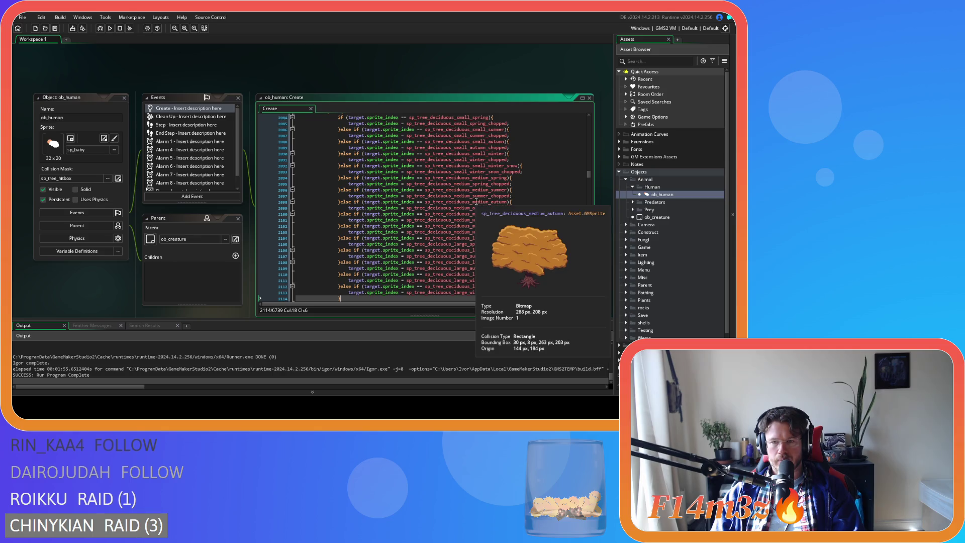
scroll(476, 204, "up", 3)
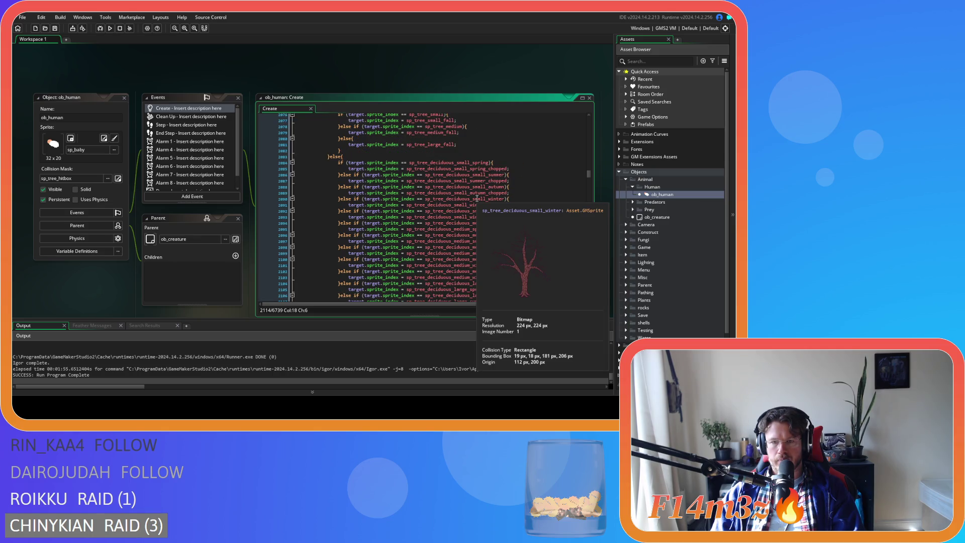
left_click(550, 199)
key("F5")
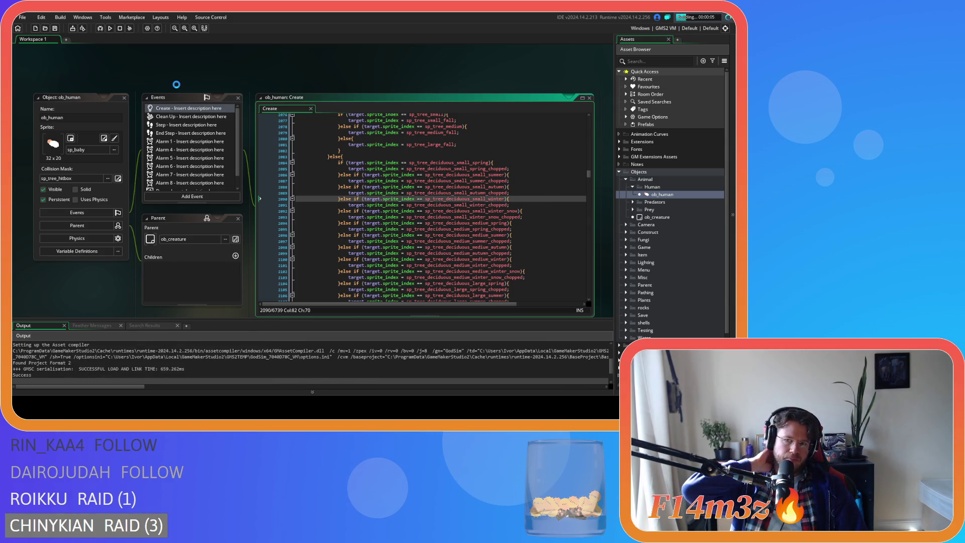
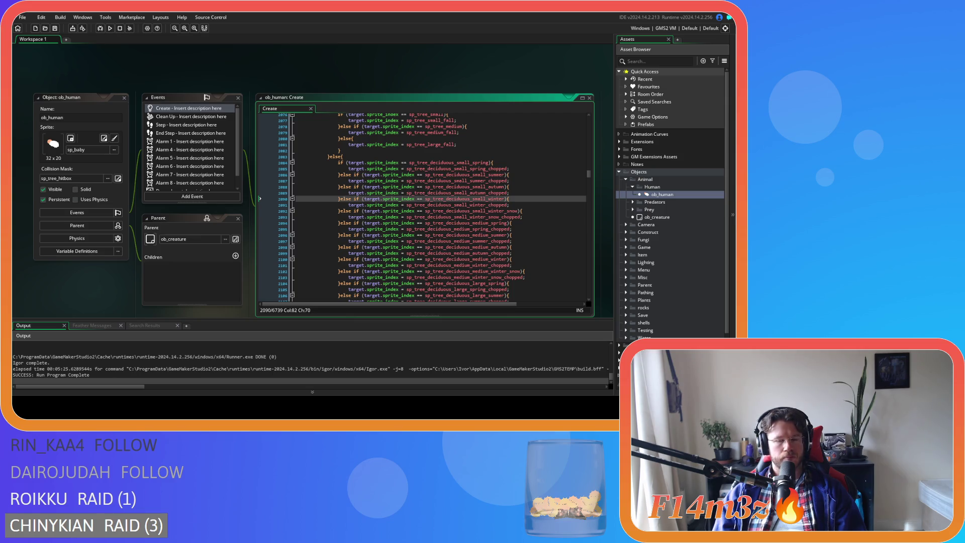
Step: Close every open ob_human editor, collapse the Objects folder, and launch a test run with F5
left_click(346, 186)
right_click(237, 60)
mouse_move(248, 70)
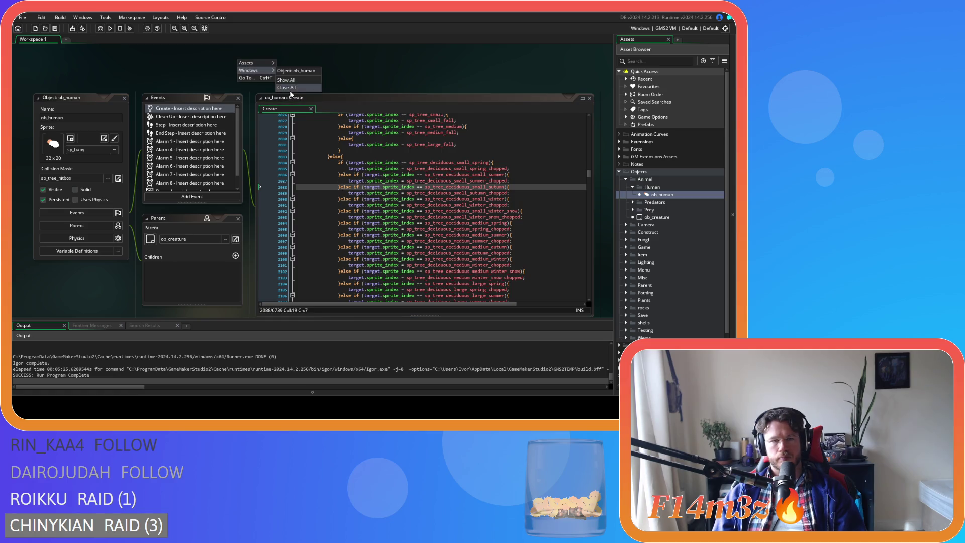
left_click(289, 88)
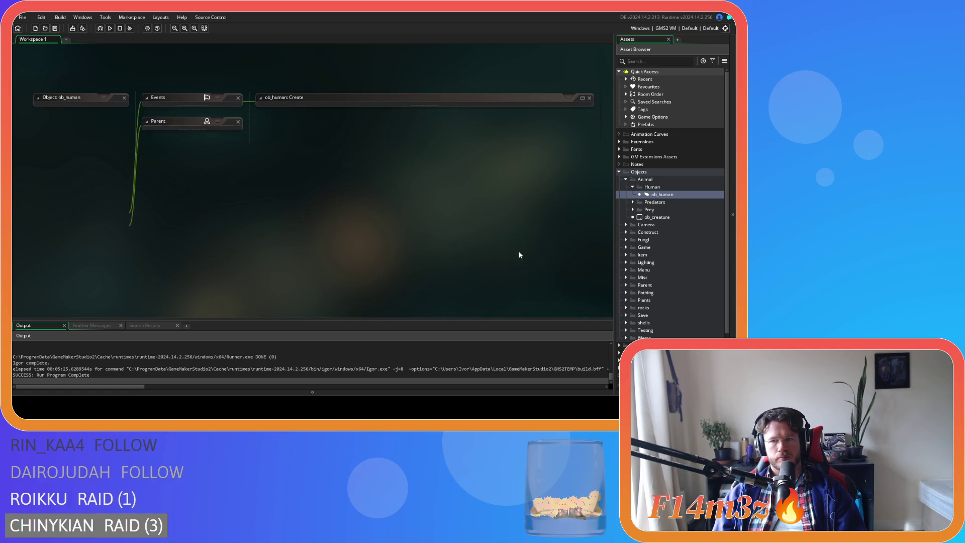
left_click(619, 171)
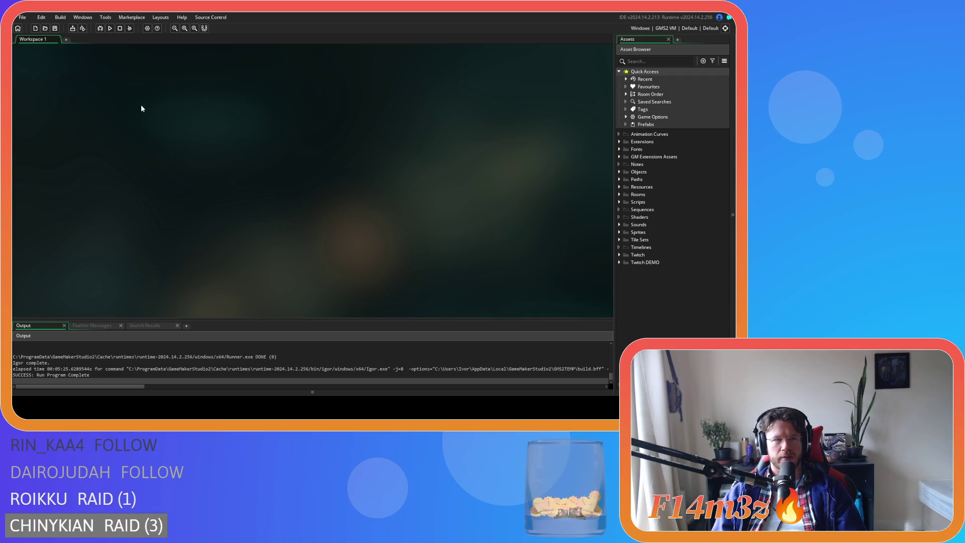
key("F5")
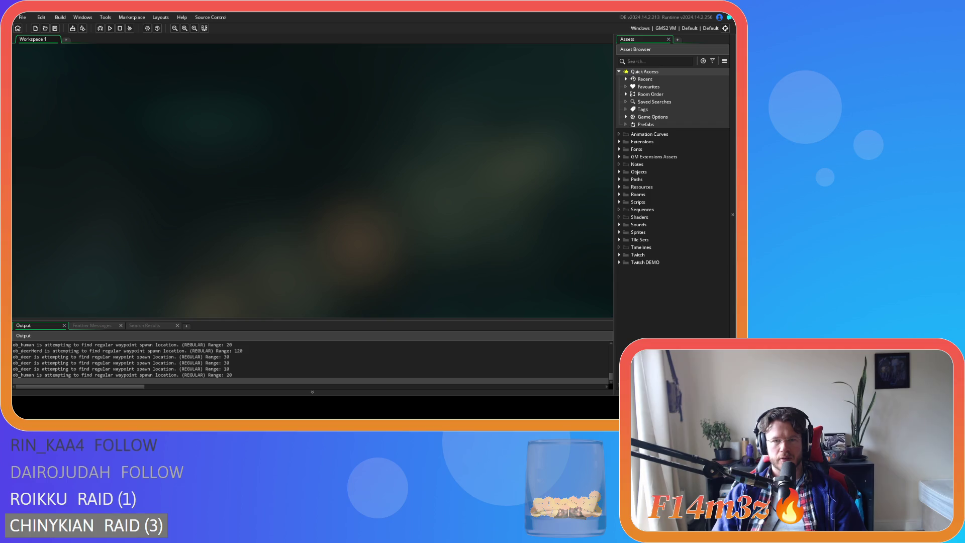
Step: Expand the Objects folder in the Asset Browser once the test run finishes
left_click(619, 171)
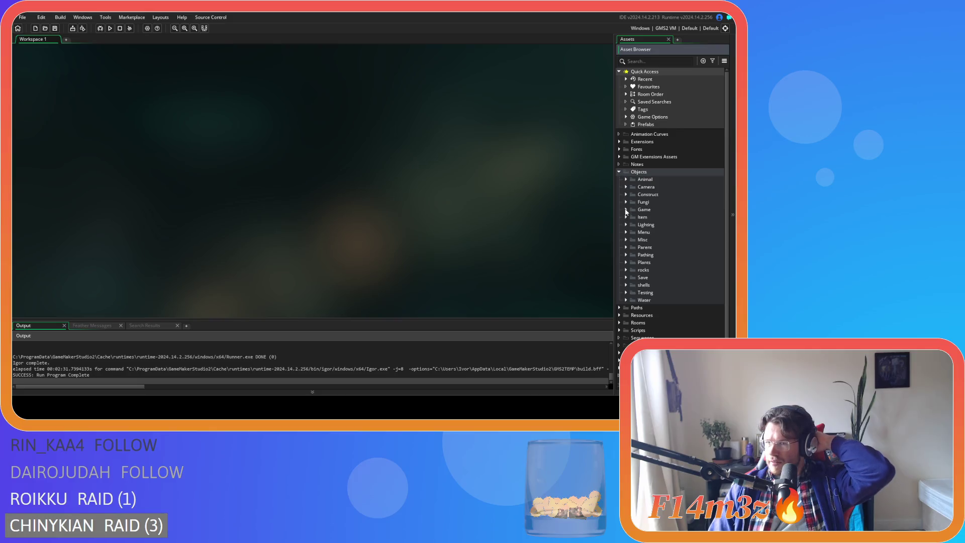
Step: Open the ob_lighting object from the Lighting folder and show its Create event code
left_click(626, 224)
left_click(676, 240)
double_click(677, 241)
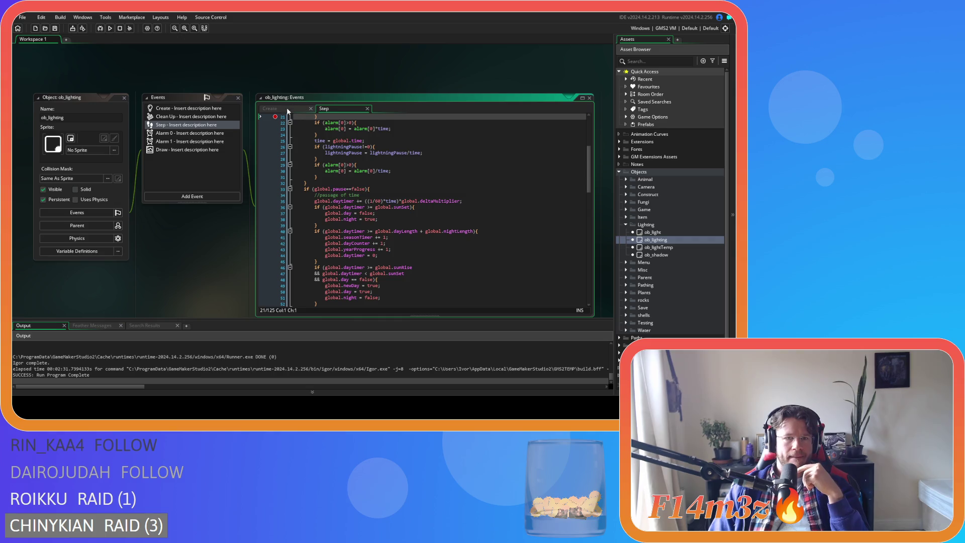
left_click(271, 108)
Step: Comment out the Spring season line, uncomment the Summer line, and run the game
scroll(344, 201, "down", 10)
scroll(344, 200, "up", 4)
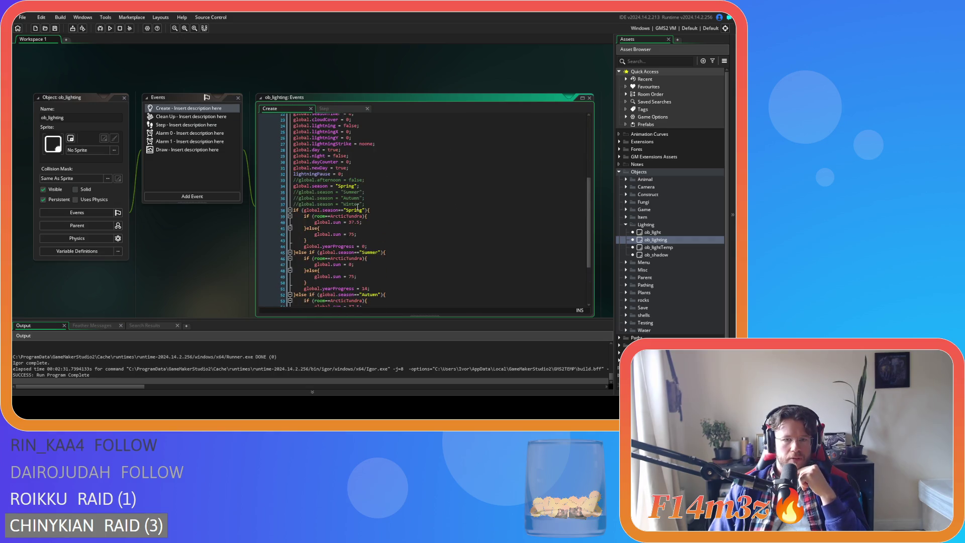
left_click(368, 186)
key("ctrl+k")
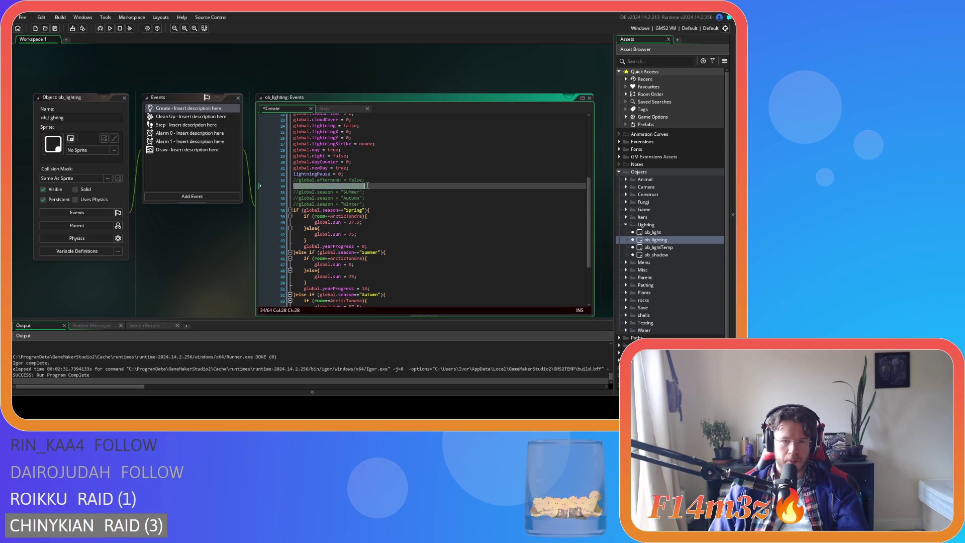
left_click(374, 193)
key("ctrl+k")
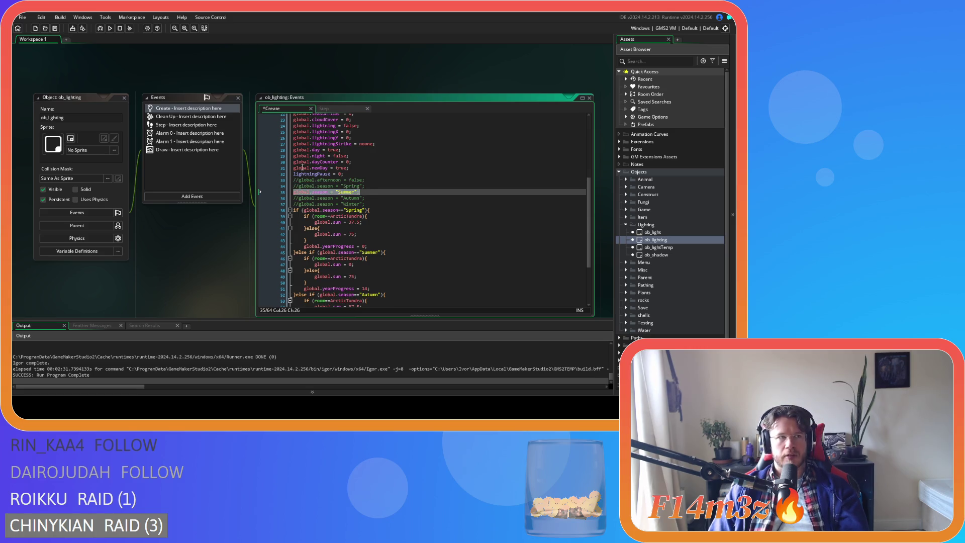
key("F5")
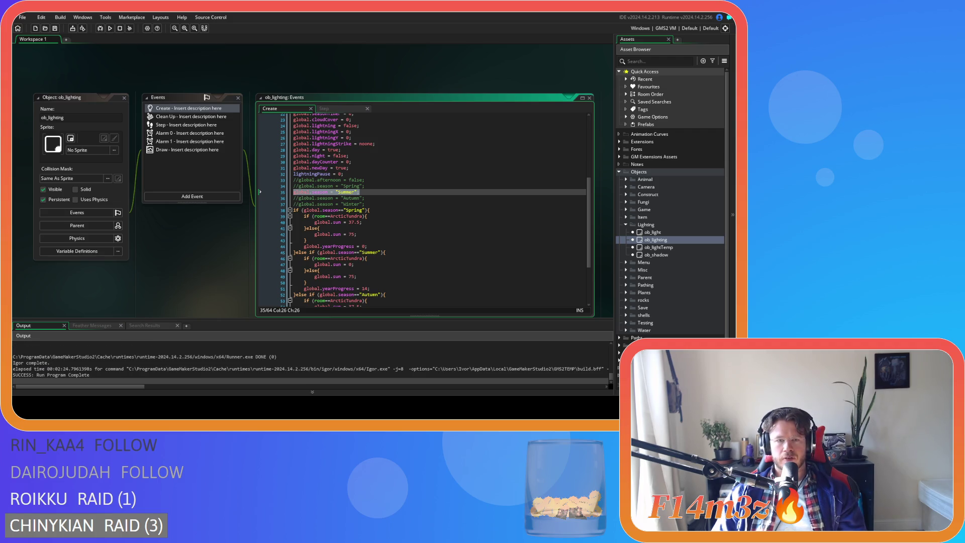
Step: Switch global.season from Summer to Autumn, rebuild the game, then return to the season lines
left_click(365, 192)
key("ctrl+k")
left_click(367, 199)
key("ctrl+shift+k")
key("F5")
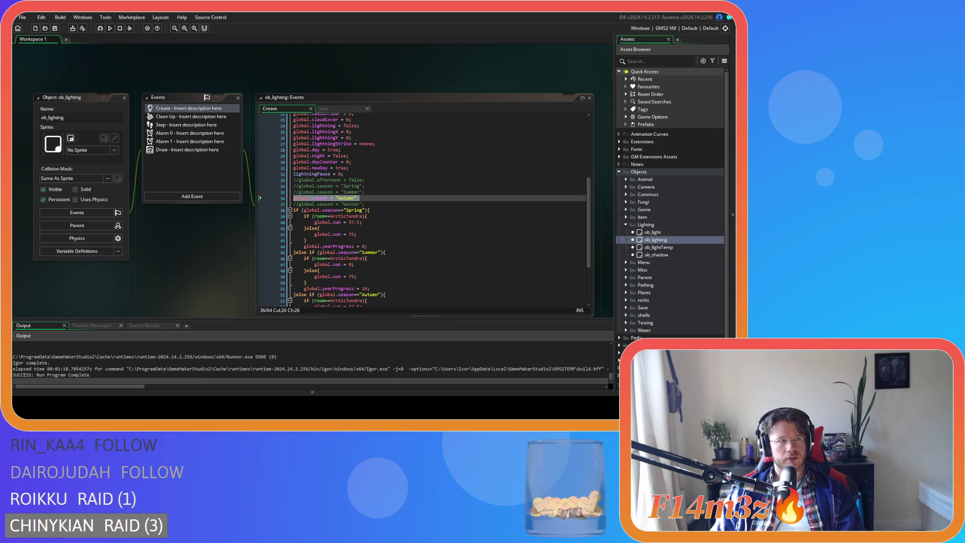
left_click(375, 192)
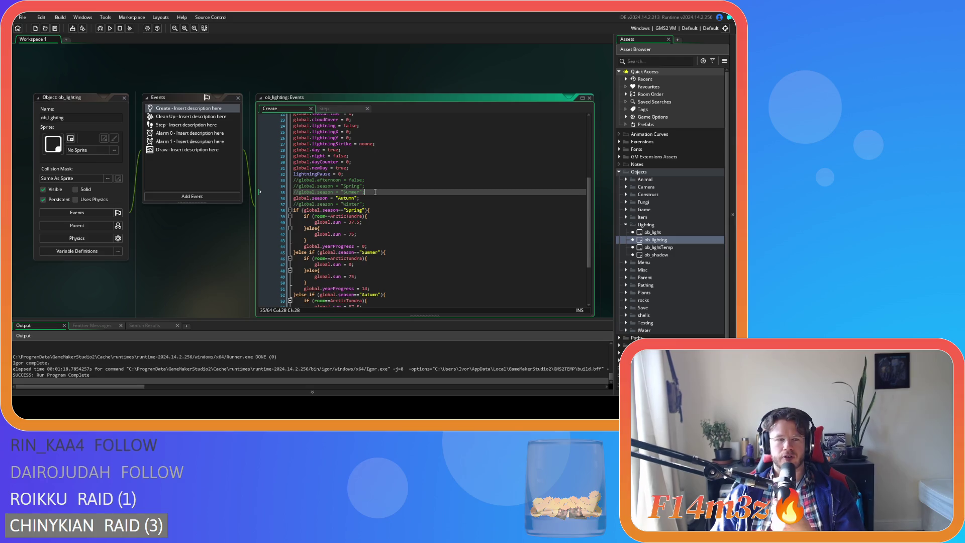
Step: Comment out the Autumn season line, re-enable the Winter line, and run the game in Winter
key("Down")
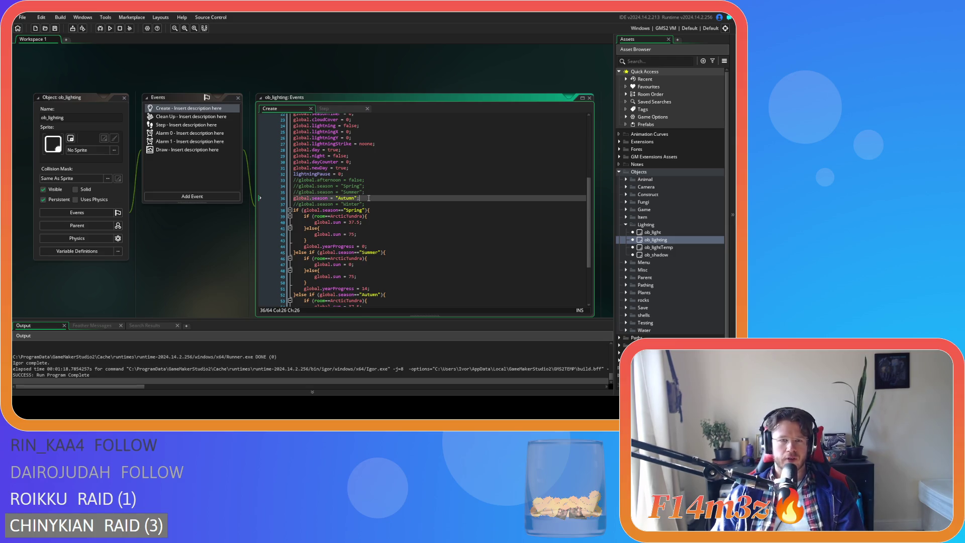
key("ctrl+k")
key("Down")
key("ctrl+shift+k")
key("F5")
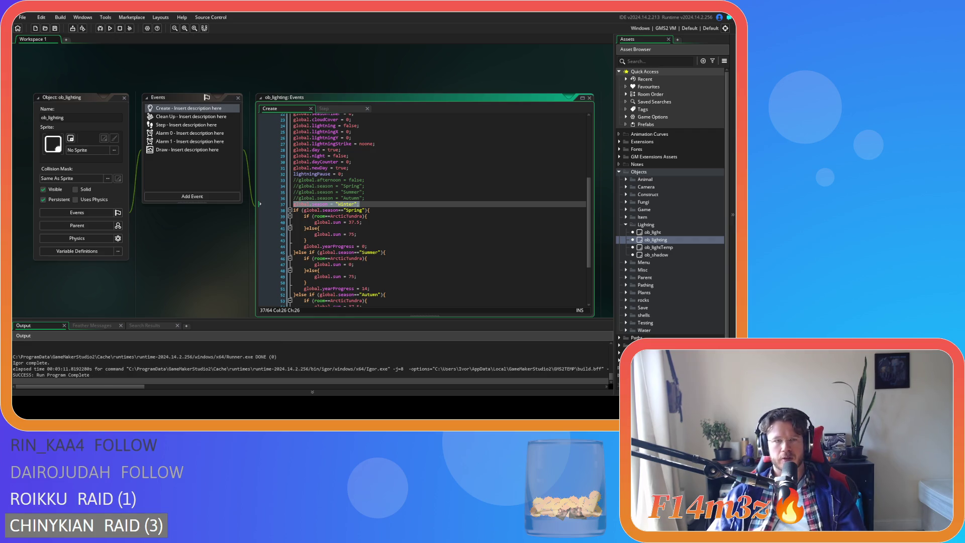
Step: Expand Scripts > Functions in the Asset Browser and open sc_setTreeSpriteSnow
scroll(627, 189, "down", 2)
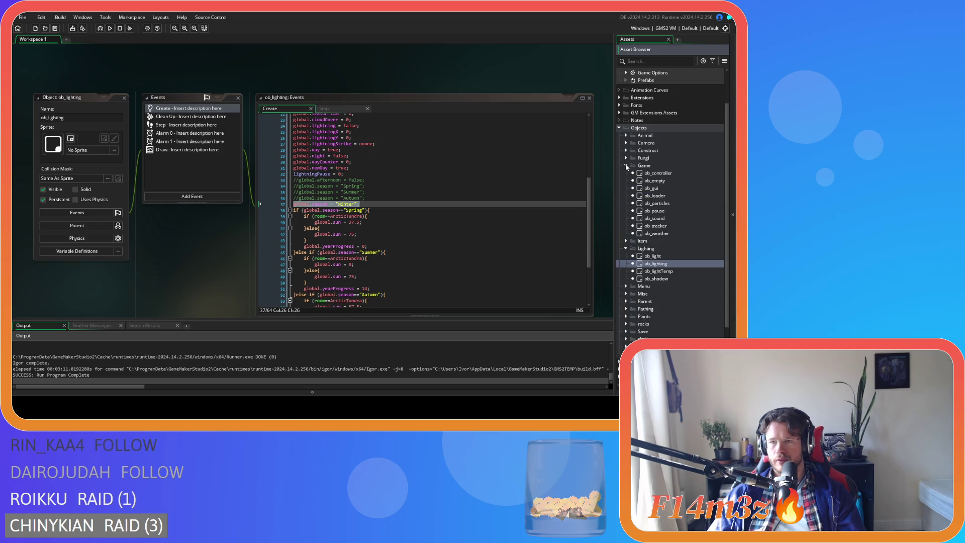
left_click(622, 318)
scroll(624, 302, "down", 7)
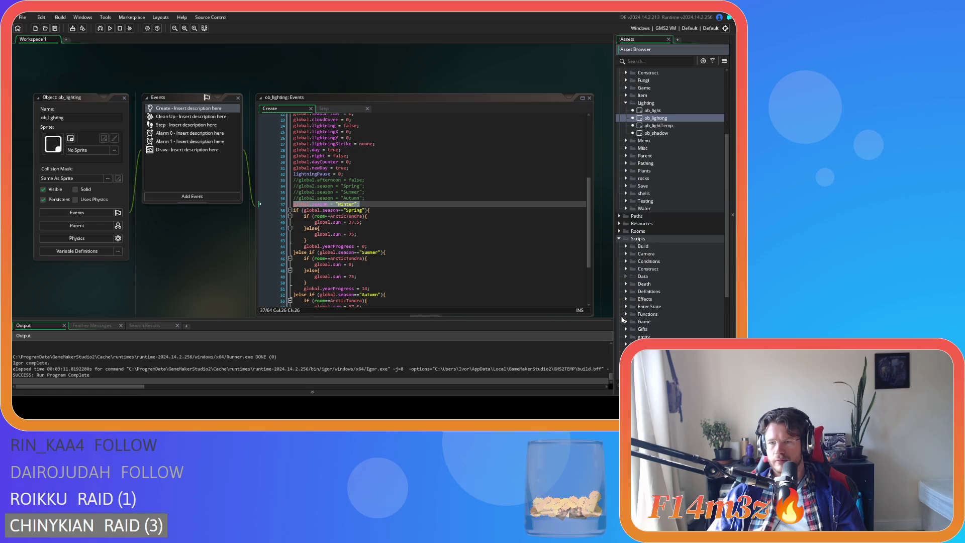
scroll(624, 289, "down", 3)
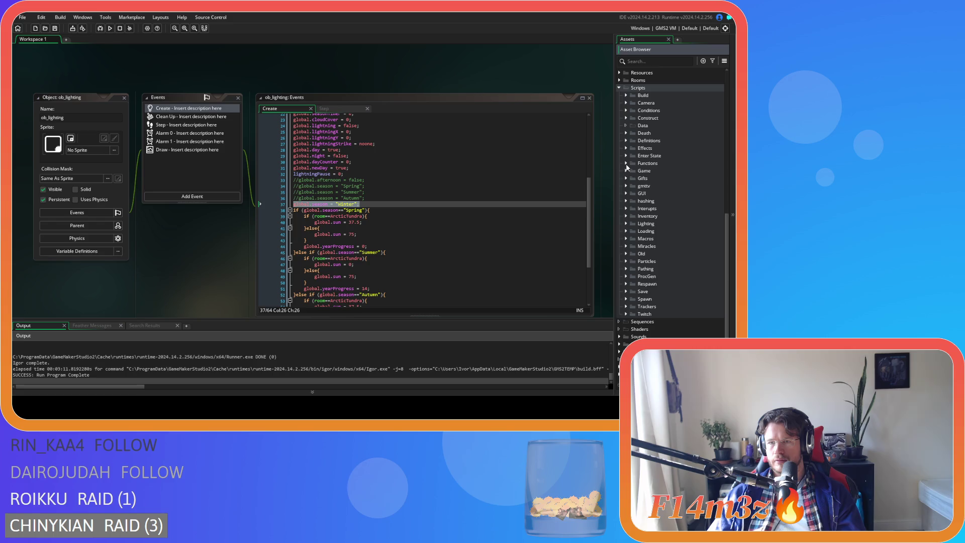
left_click(626, 163)
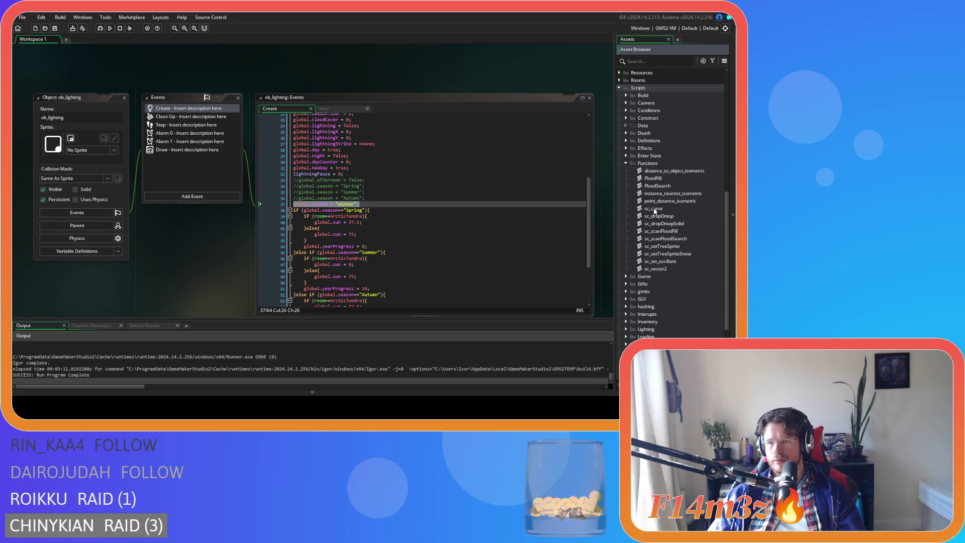
left_click(698, 187)
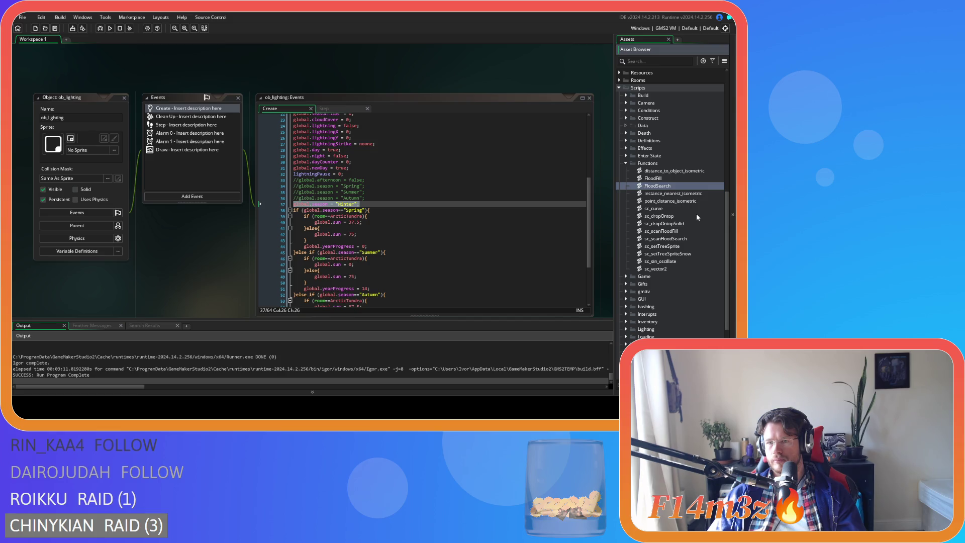
key("Down")
key("Down")
key("Down")
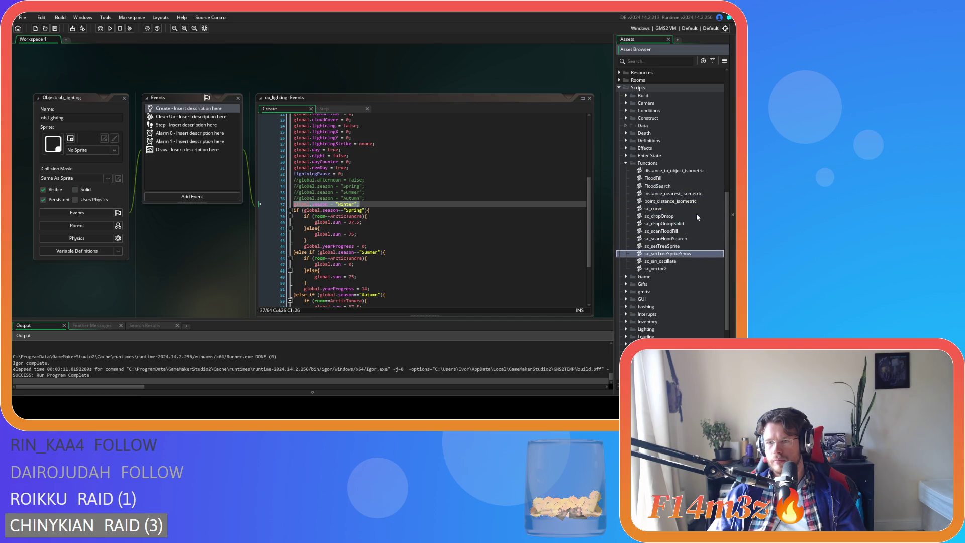
key("Return")
mouse_move(366, 127)
left_mouse_down()
mouse_move(364, 215)
mouse_move(368, 119)
left_mouse_up()
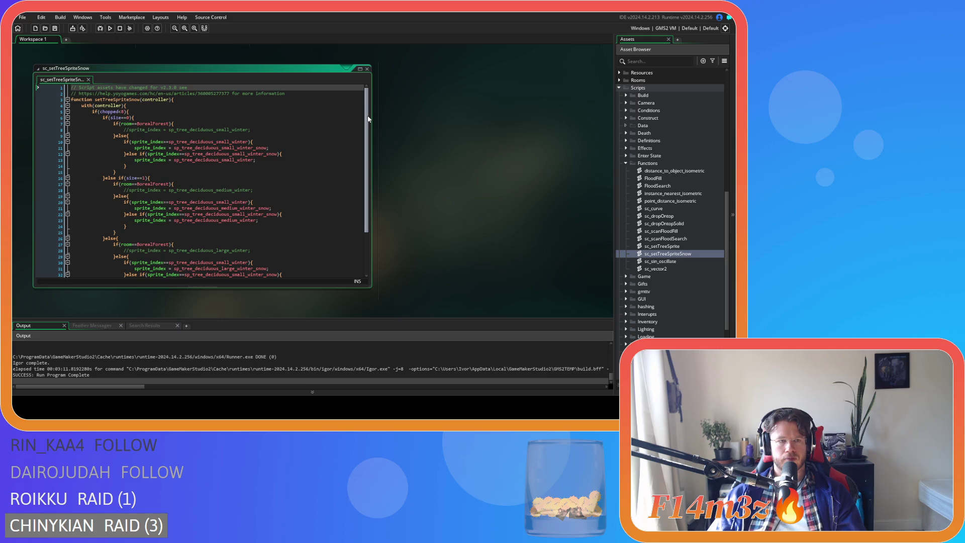
mouse_move(369, 119)
left_mouse_down()
mouse_move(358, 201)
mouse_move(355, 102)
mouse_move(349, 176)
mouse_move(351, 131)
left_mouse_up()
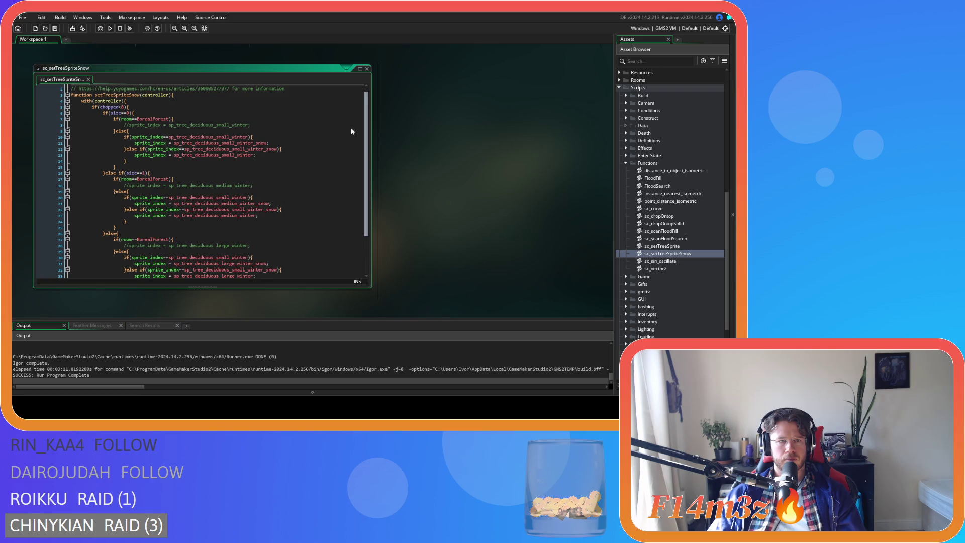
scroll(351, 129, "down", 3)
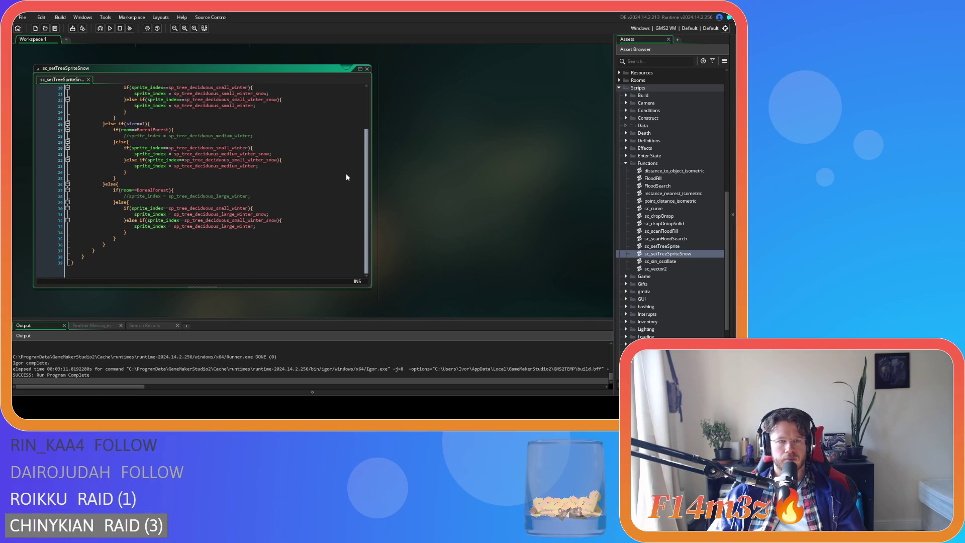
scroll(346, 168, "up", 3)
scroll(341, 163, "down", 3)
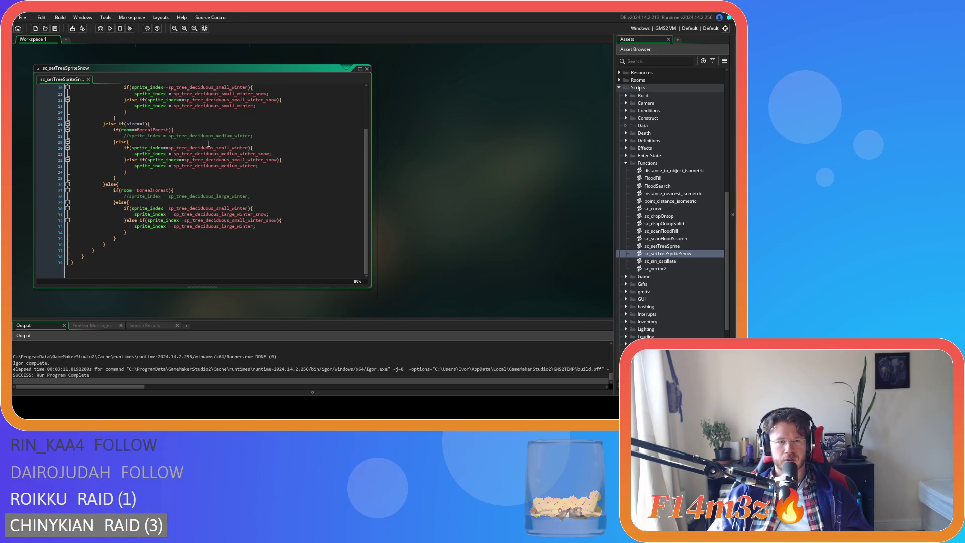
double_click(226, 149)
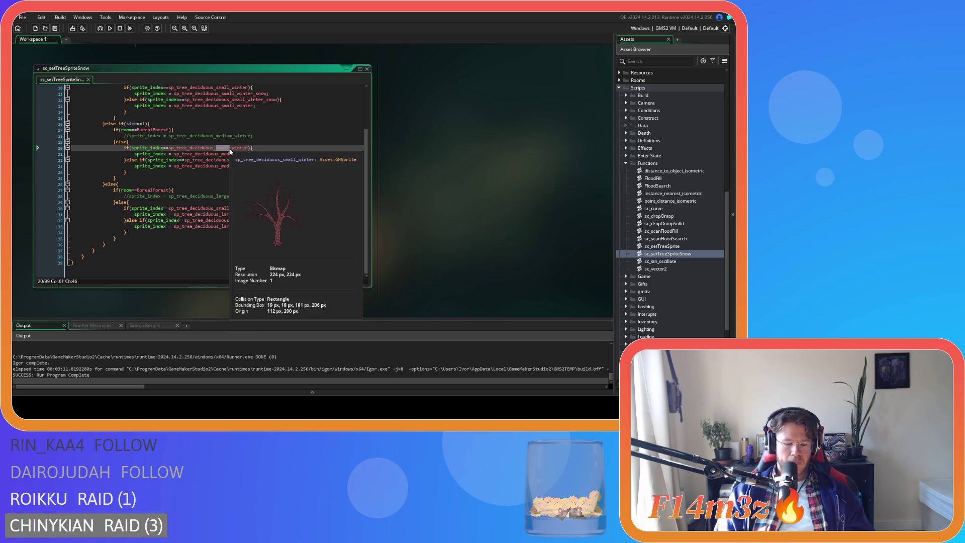
Step: Change 'small' to 'medium' in the sprite names on lines 20 and 22
type("medium")
double_click(230, 149)
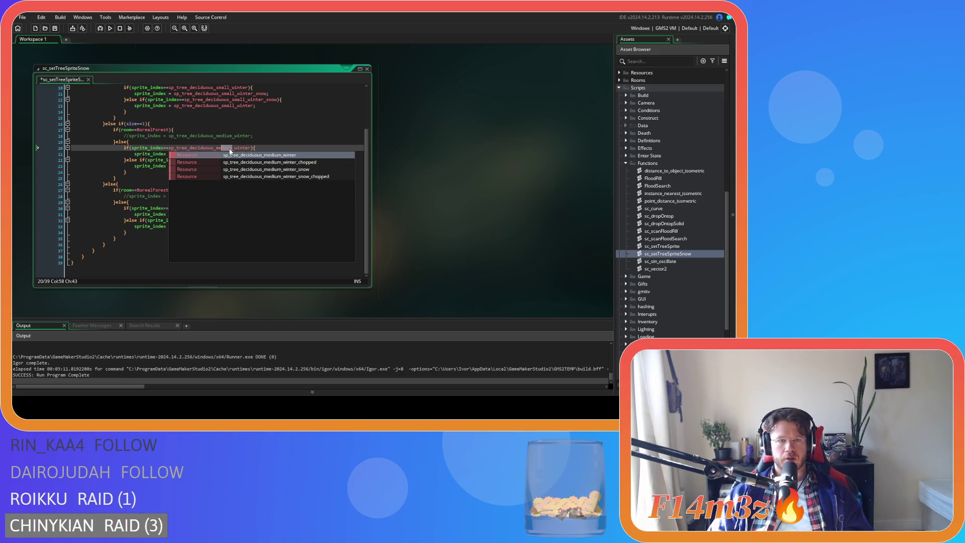
key("Escape")
double_click(237, 160)
type("medium_winter_snow){")
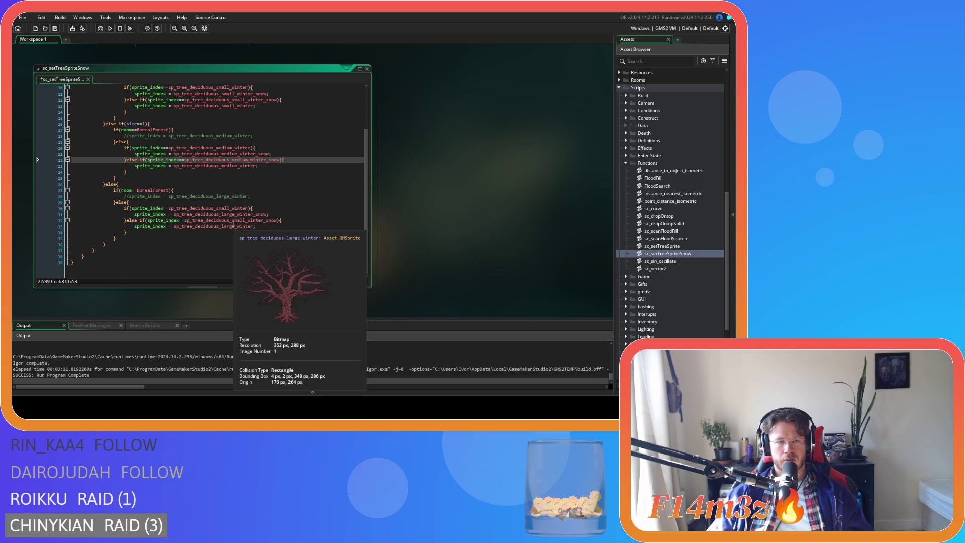
Step: Change 'small' to 'large' in the sprite names on lines 30 and 32
double_click(220, 208)
type("large")
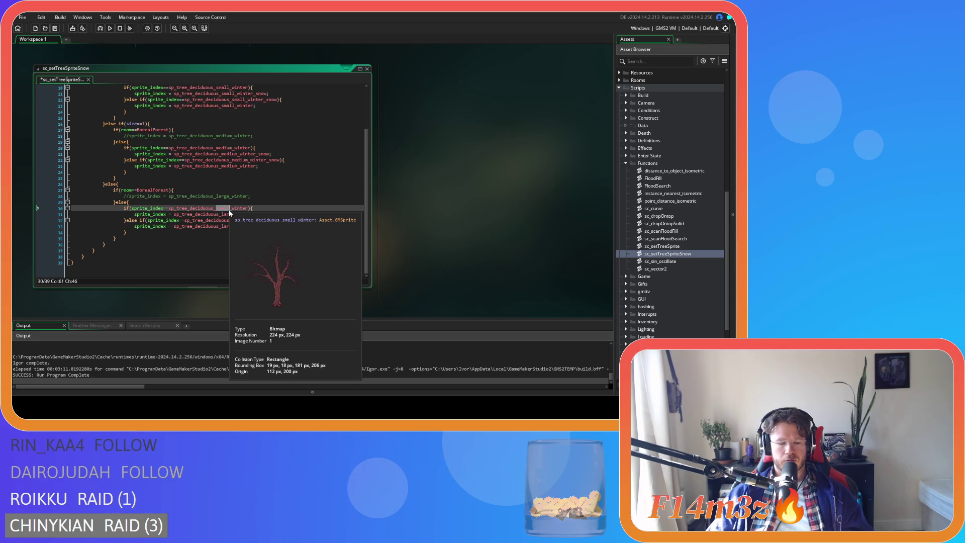
key("Escape")
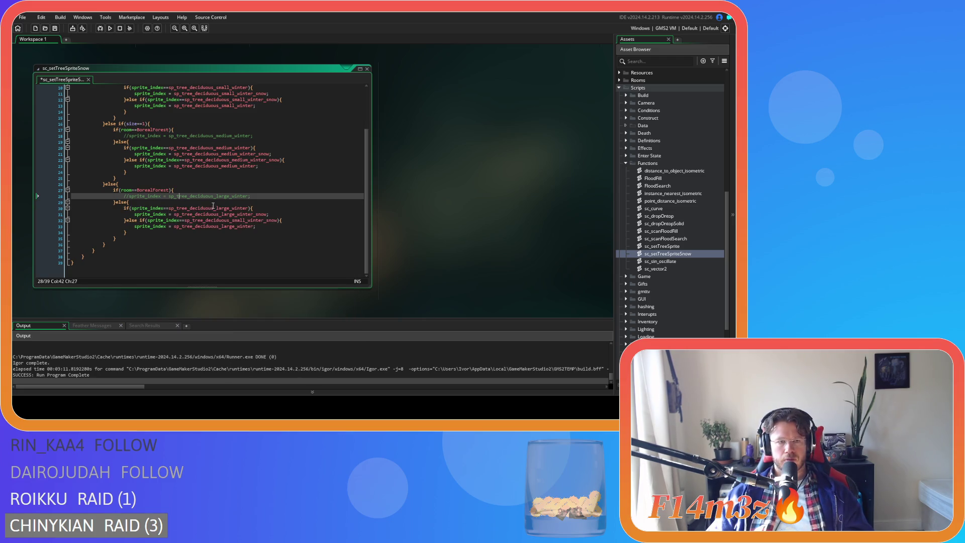
left_click_drag(216, 208, 227, 209)
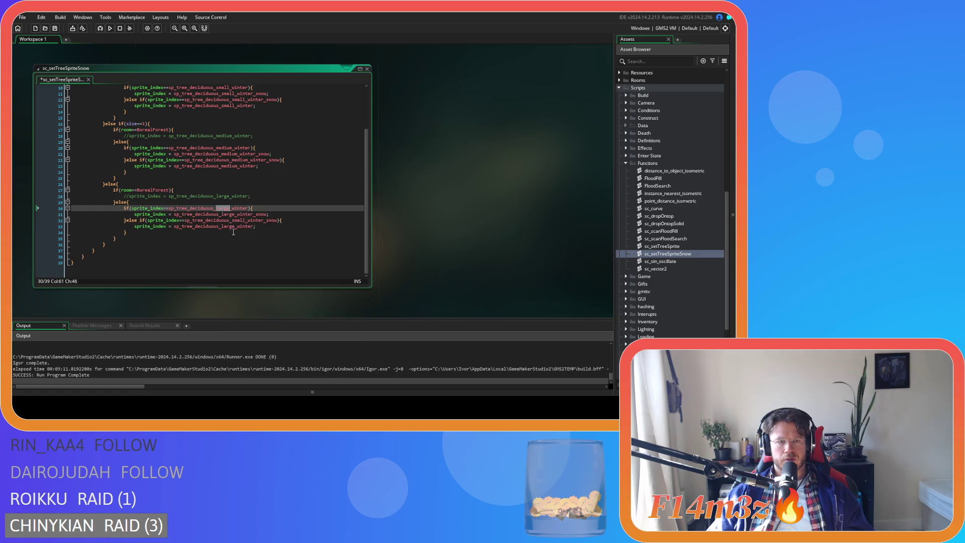
key("ctrl+c")
double_click(239, 220)
key("ctrl+v")
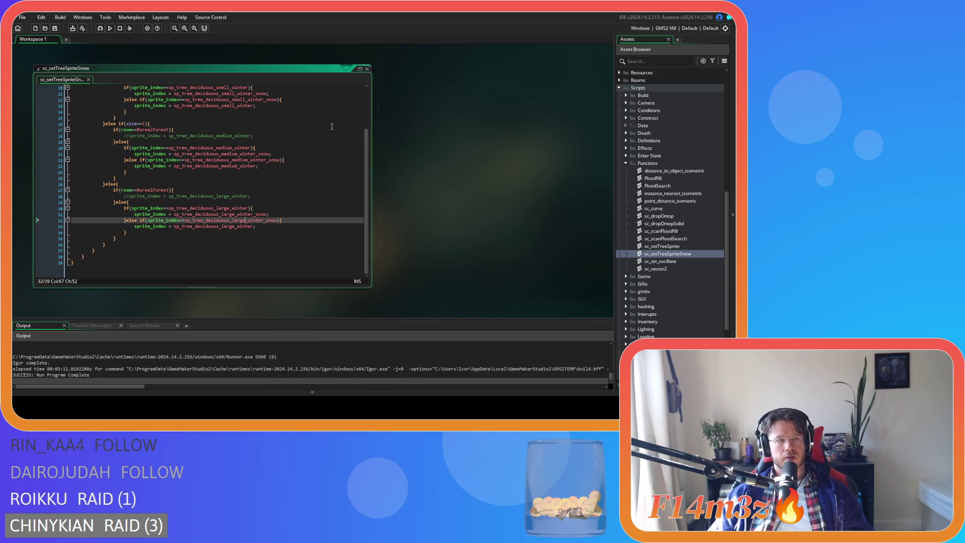
Step: Close the sc_setTreeSpriteSnow script editor
left_click(439, 89)
right_click(440, 89)
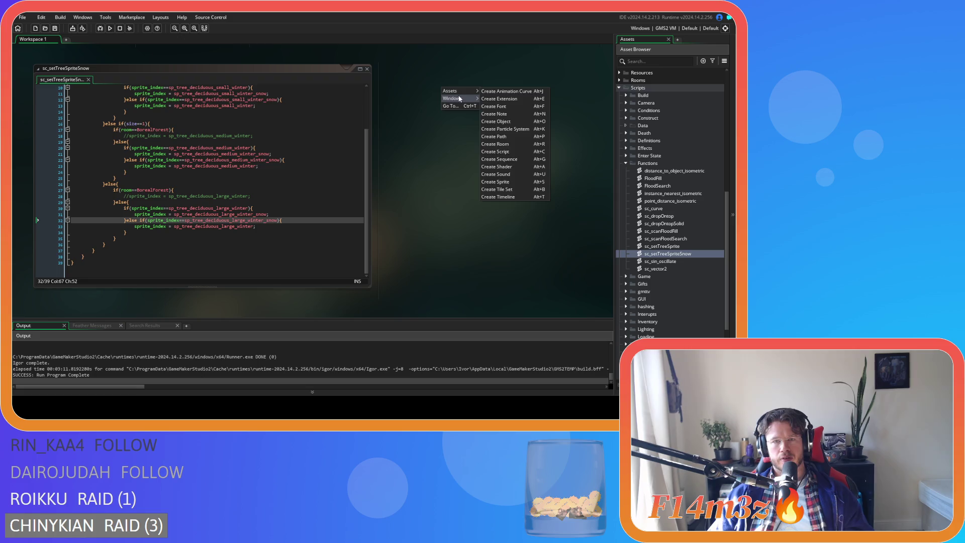
left_click(518, 123)
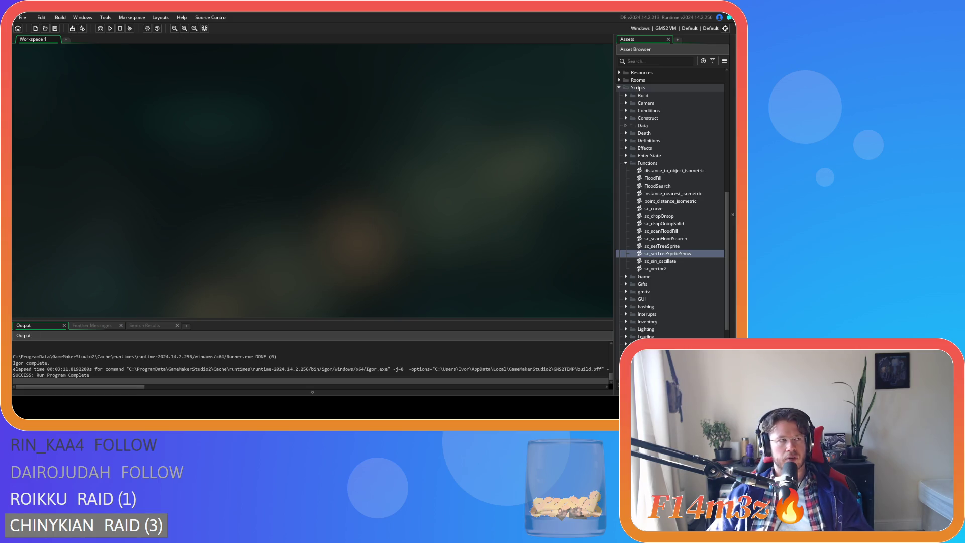